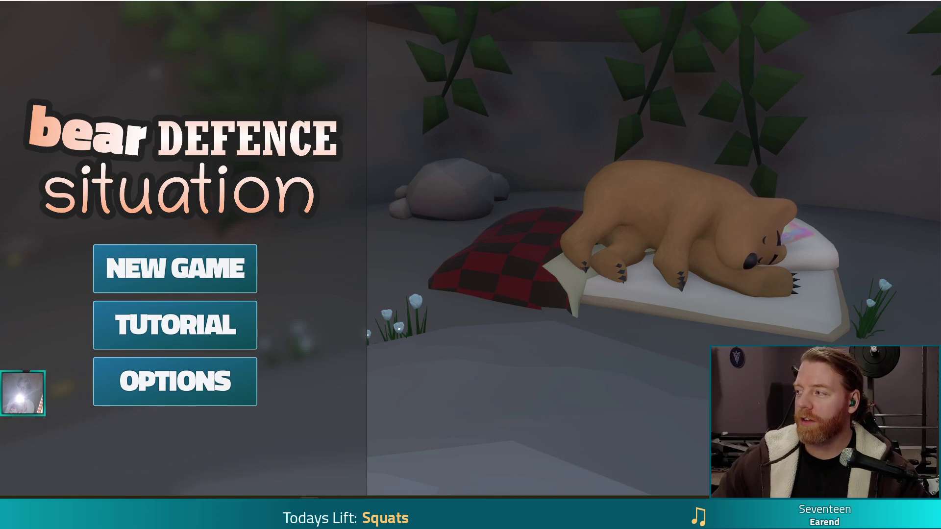
- Drag the Chrome window with the Discord-hosted game screenshot into view and lower the volume
{"action": "mouse_move", "coordinate": [940, 88]}
{"action": "left_mouse_down"}
{"action": "mouse_move", "coordinate": [768, 116]}
{"action": "mouse_move", "coordinate": [740, 1]}
{"action": "left_mouse_up"}
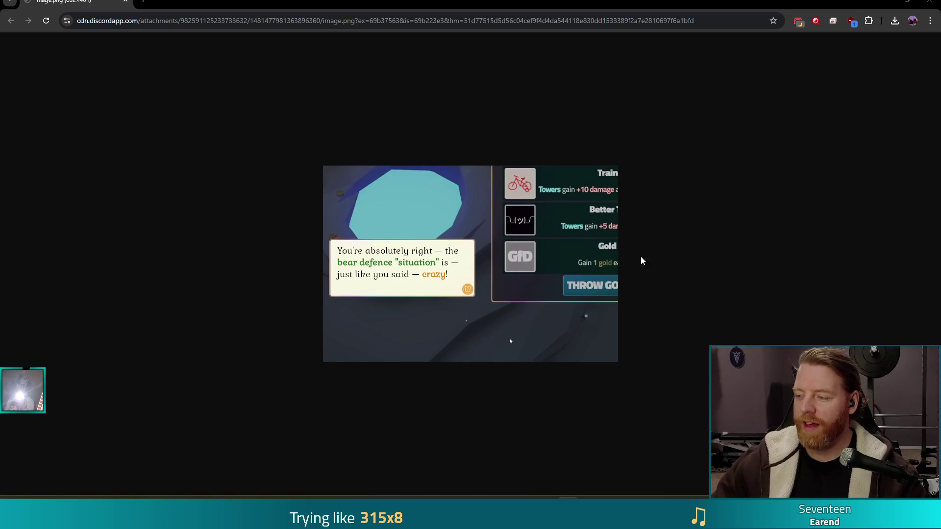
{"action": "key", "text": "XF86AudioLowerVolume"}
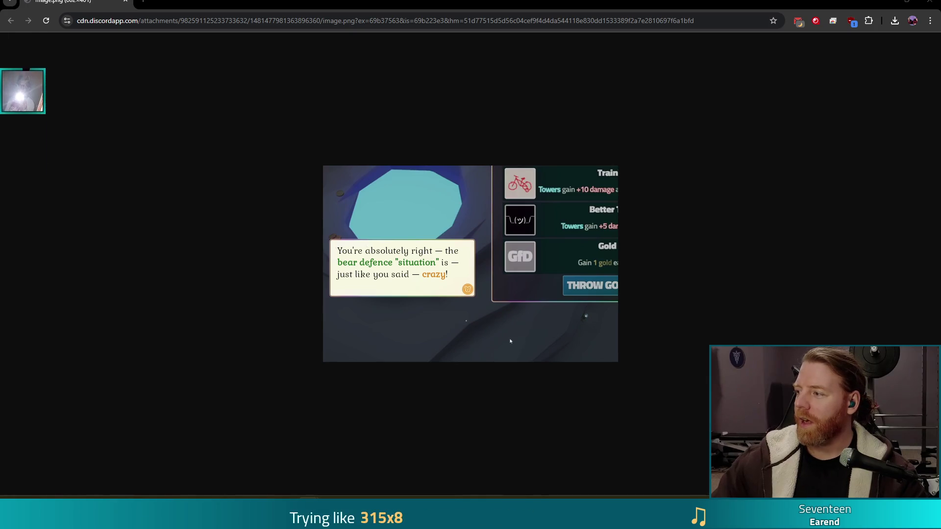
- Bring the Bluesky window with the Vertex AI NPC demo post on screen and maximize it
{"action": "left_click_drag", "start_coordinate": [940, 148], "coordinate": [762, 149]}
{"action": "double_click", "coordinate": [763, 148]}
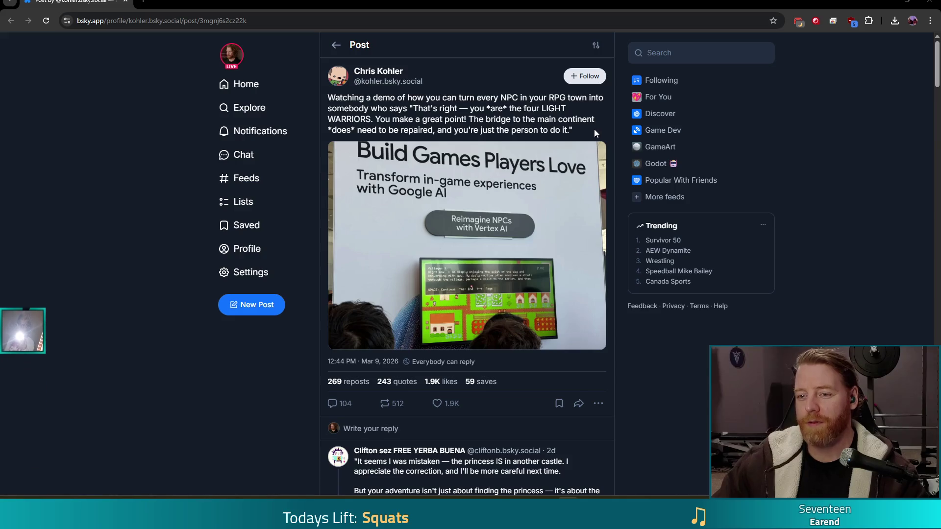
- Enlarge the post's photo of the 'Reimagine NPCs with Vertex AI' booth
{"action": "left_click", "coordinate": [593, 205]}
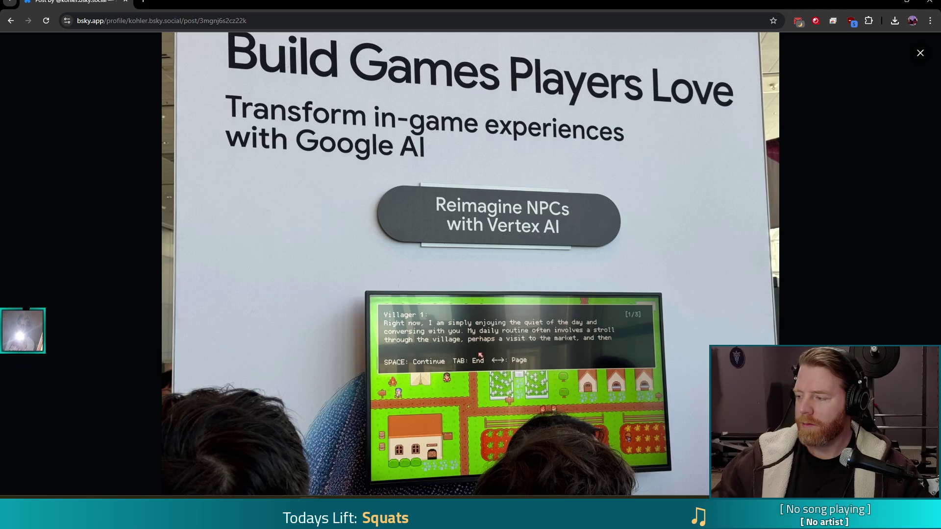
{"action": "key", "text": "XF86AudioRaiseVolume"}
{"action": "key", "text": "XF86AudioLowerVolume"}
{"action": "key", "text": "XF86AudioLowerVolume"}
{"action": "key", "text": "XF86AudioLowerVolume"}
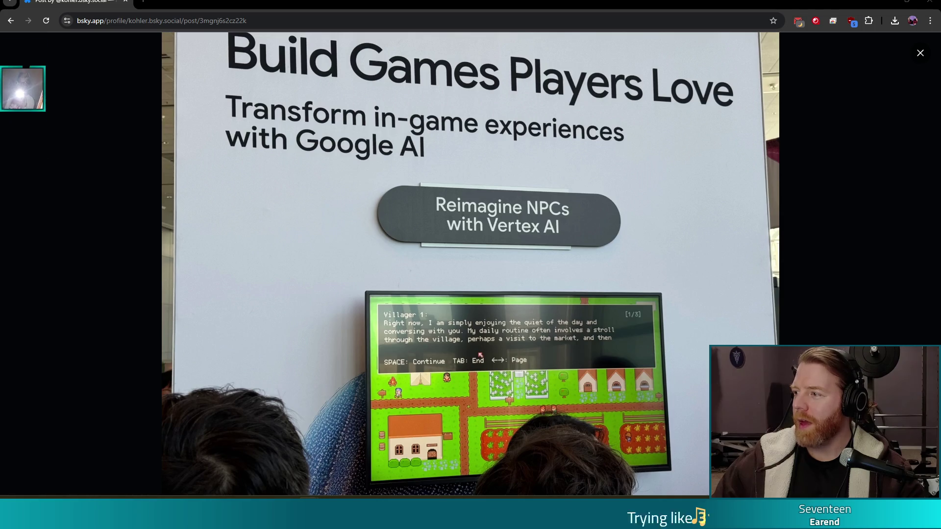
- Merge the second Bluesky post into this window and open its linked Genie 3 article
{"action": "mouse_move", "coordinate": [480, 355]}
{"action": "left_mouse_down"}
{"action": "mouse_move", "coordinate": [563, 98]}
{"action": "mouse_move", "coordinate": [412, 5]}
{"action": "mouse_move", "coordinate": [196, 5]}
{"action": "left_mouse_up"}
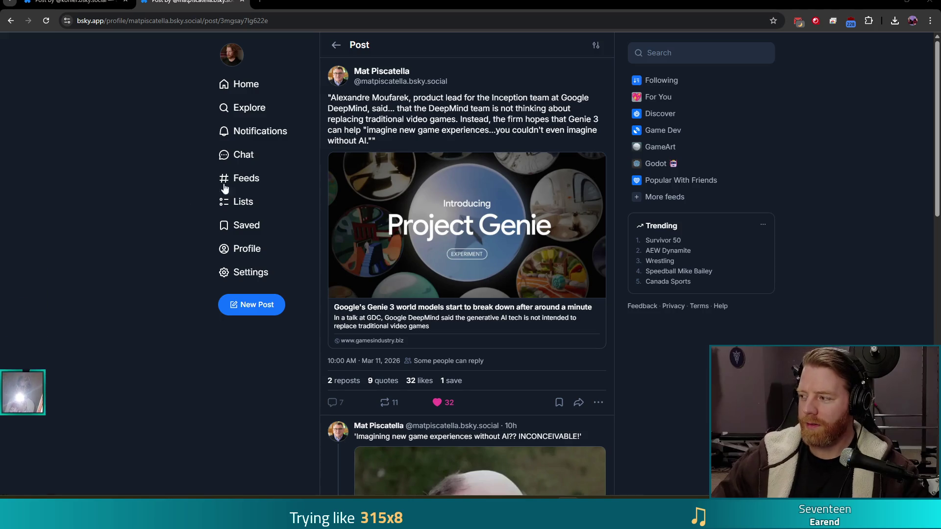
{"action": "left_click", "coordinate": [398, 316]}
{"action": "scroll", "coordinate": [554, 197], "scroll_direction": "down", "scroll_amount": 5}
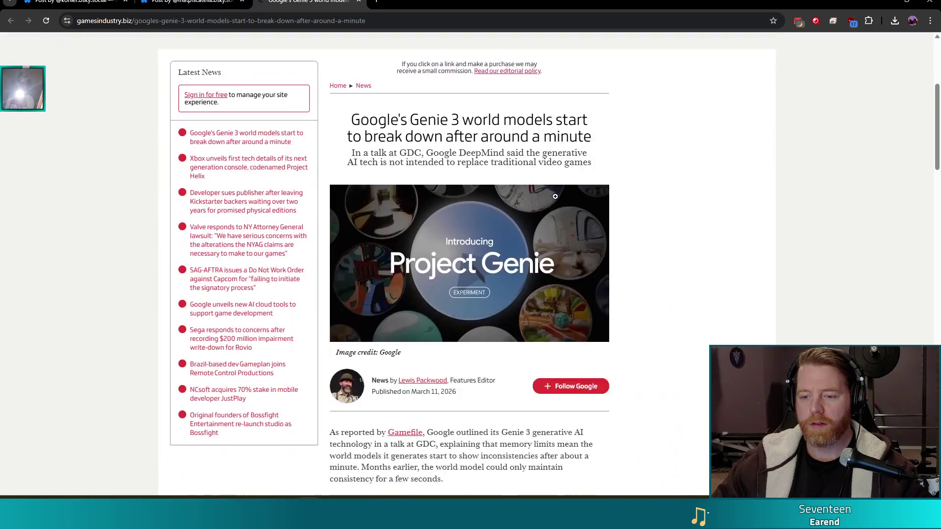
{"action": "scroll", "coordinate": [553, 197], "scroll_direction": "down", "scroll_amount": 10}
{"action": "scroll", "coordinate": [678, 217], "scroll_direction": "down", "scroll_amount": 2}
- Scroll back through the GamesIndustry.biz article, then return to the Bluesky post's tab
{"action": "scroll", "coordinate": [684, 212], "scroll_direction": "up", "scroll_amount": 2}
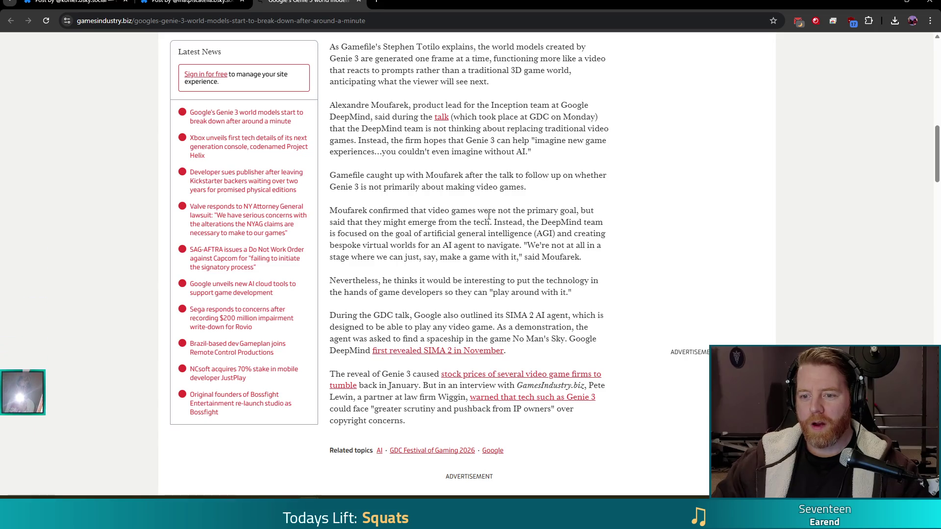
{"action": "scroll", "coordinate": [558, 231], "scroll_direction": "up", "scroll_amount": 1}
{"action": "scroll", "coordinate": [584, 220], "scroll_direction": "up", "scroll_amount": 2}
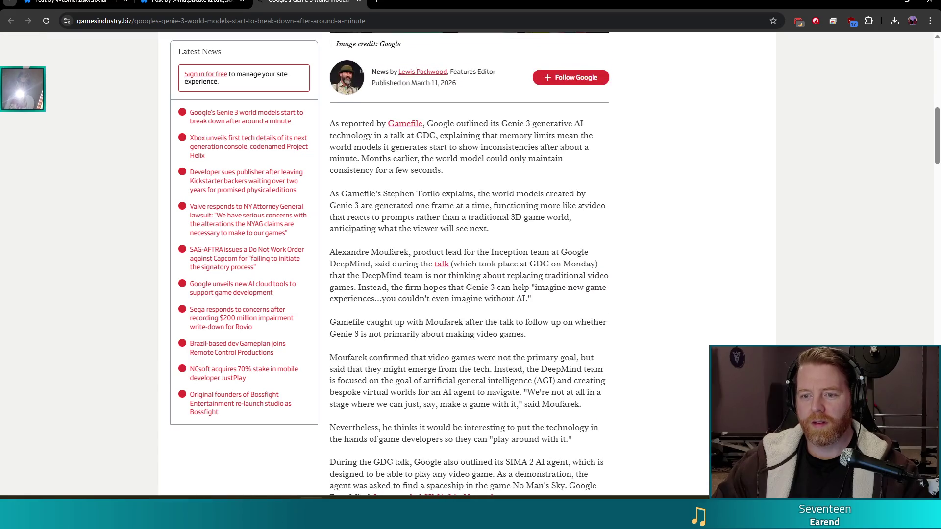
{"action": "scroll", "coordinate": [585, 220], "scroll_direction": "down", "scroll_amount": 7}
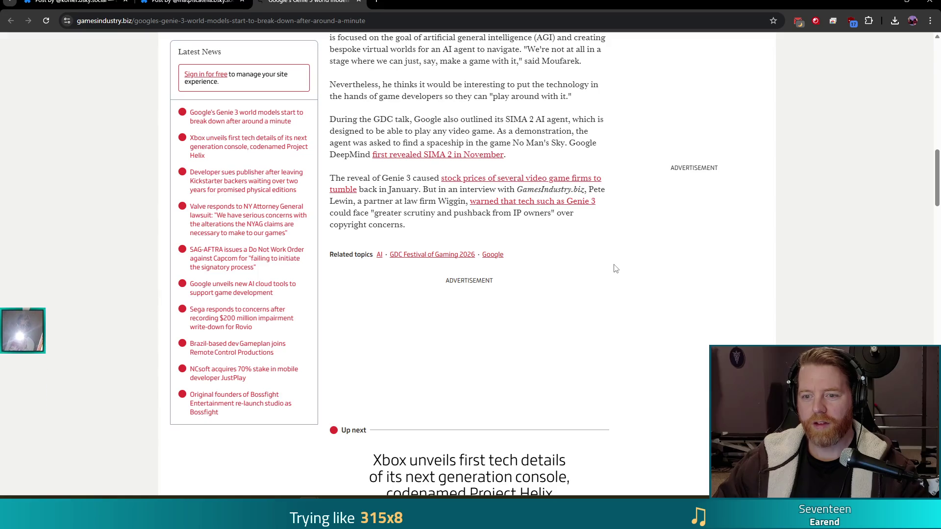
{"action": "scroll", "coordinate": [616, 269], "scroll_direction": "up", "scroll_amount": 4}
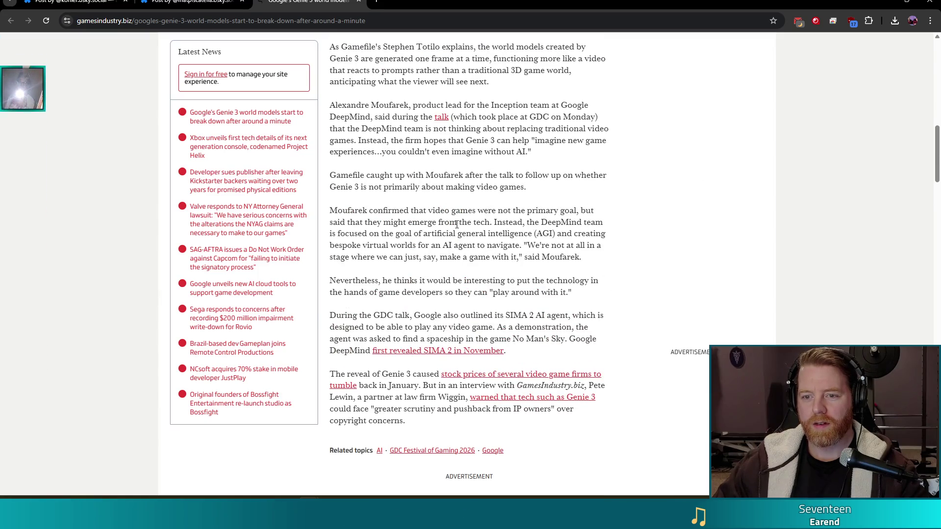
{"action": "key", "text": "ctrl+shift+Tab"}
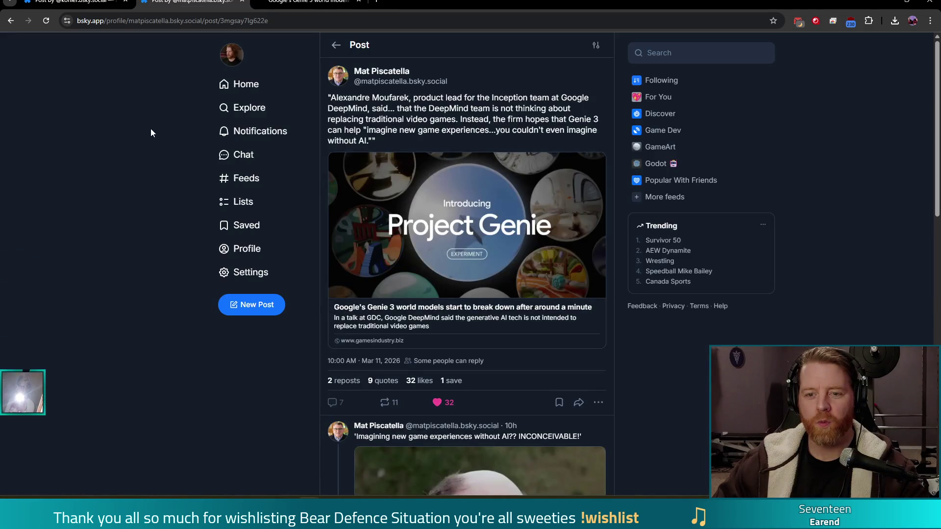
{"action": "key", "text": "alt+Left"}
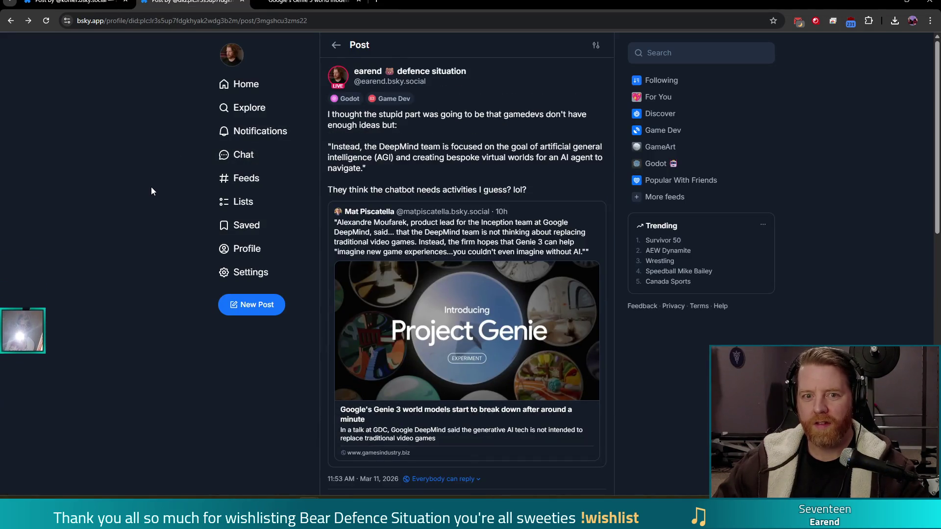
{"action": "key", "text": "alt+Left"}
{"action": "key", "text": "alt+Right"}
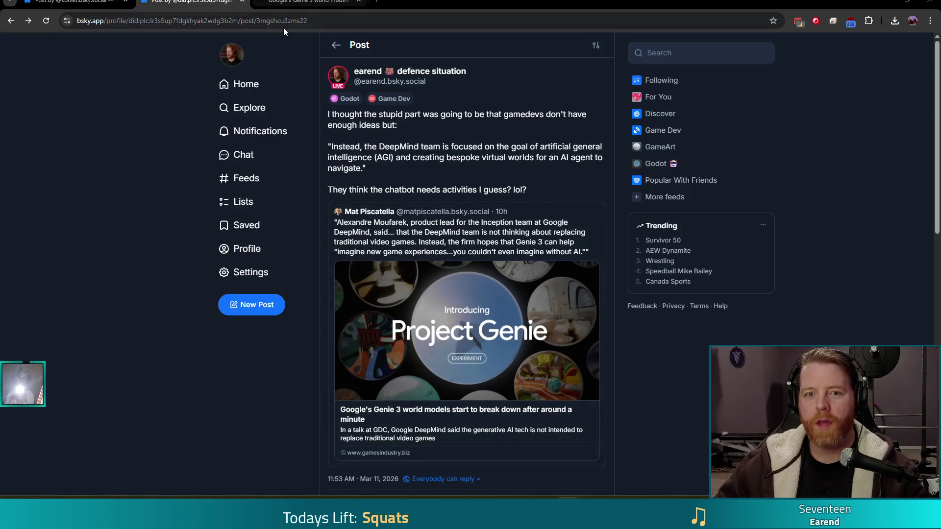
{"action": "left_click", "coordinate": [240, 2]}
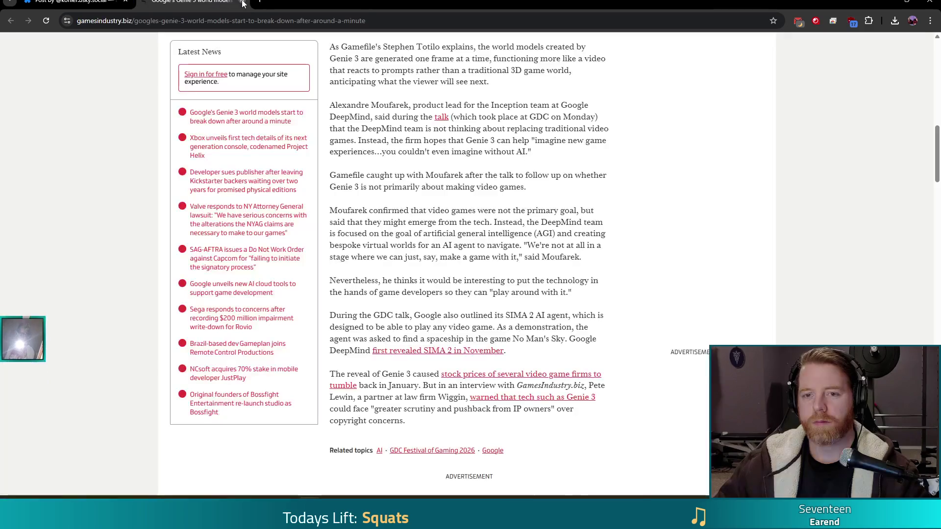
- Close the GamesIndustry.biz and Bluesky tabs, switch to Bear Defence Situation, and start a new game
{"action": "left_click", "coordinate": [240, 2]}
{"action": "key", "text": "ctrl+w"}
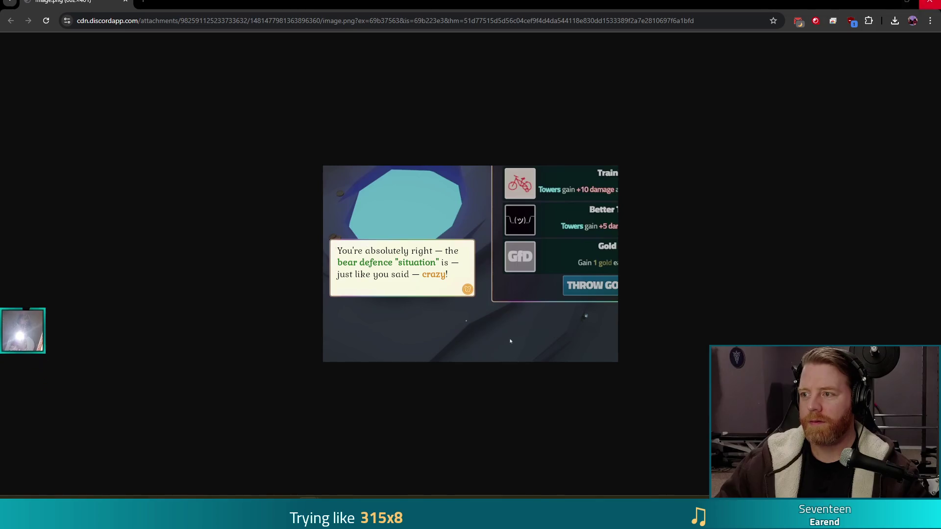
{"action": "key", "text": "alt+Tab"}
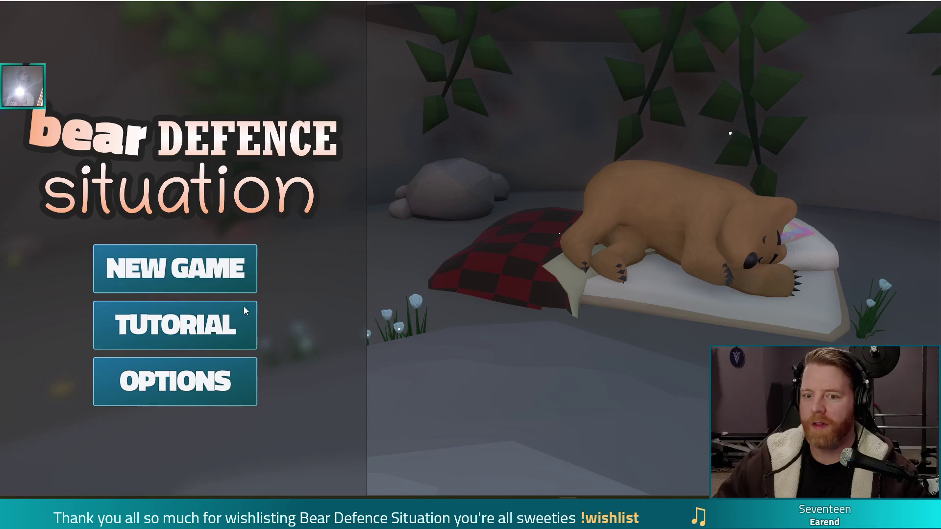
{"action": "left_click", "coordinate": [236, 282]}
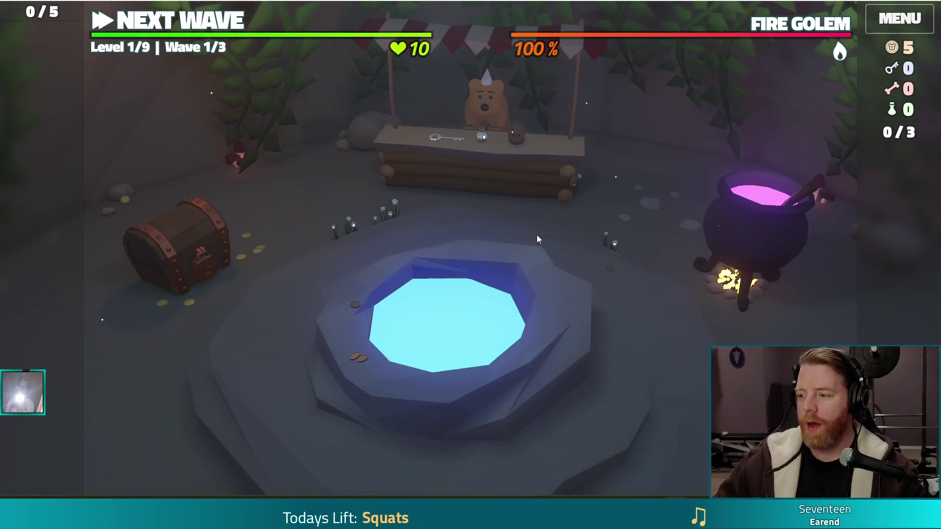
- Move from camp to the Level 1/9 map and bring up the command console
{"action": "left_click", "coordinate": [230, 22]}
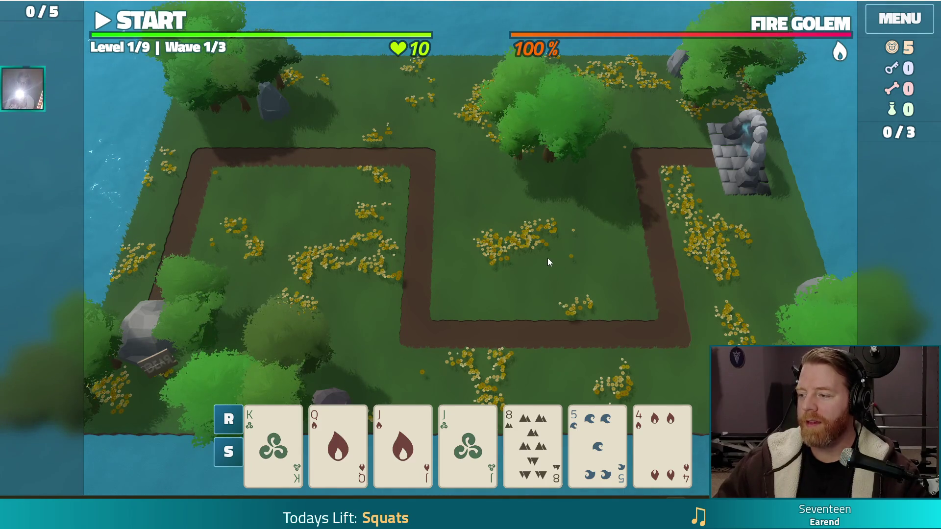
{"action": "key", "text": "grave"}
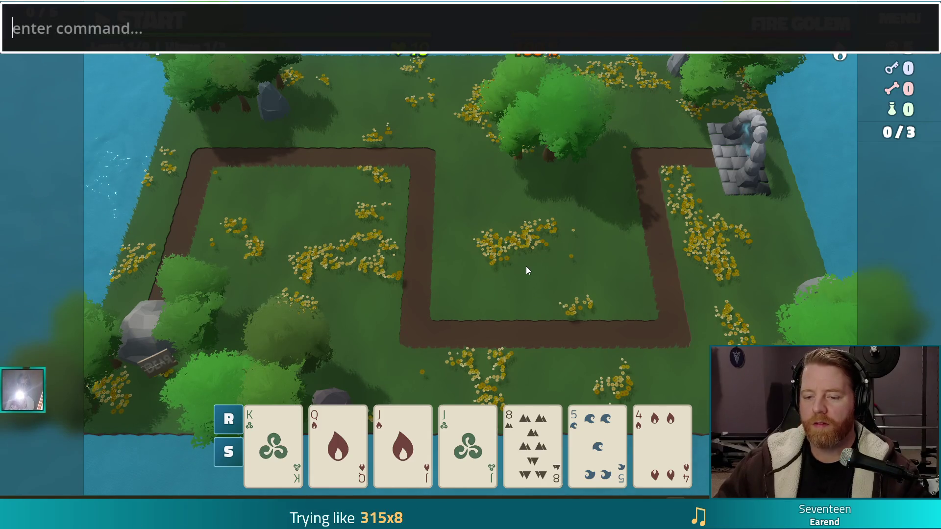
- Enter 'highlight' in the console and select the Jack of Fire to open the Ballista Tower panel
{"action": "type", "text": "highlight"}
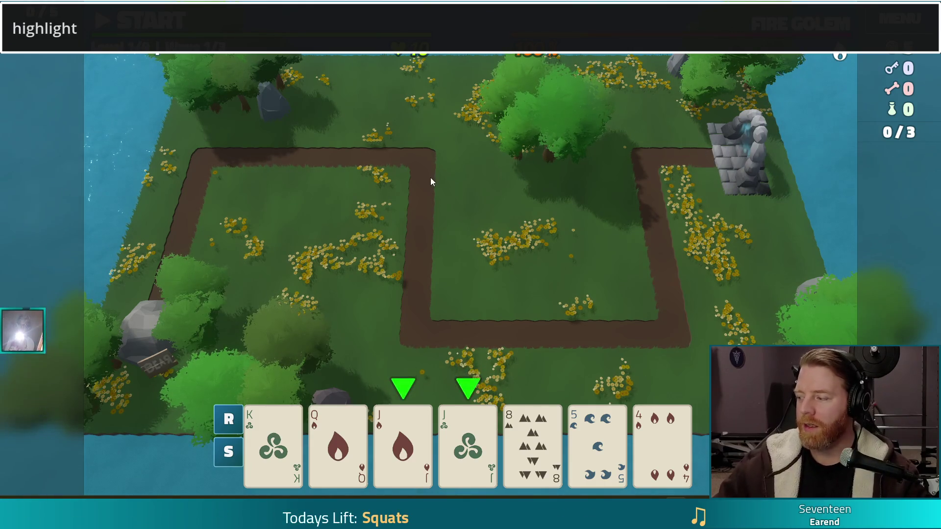
{"action": "left_click", "coordinate": [413, 456]}
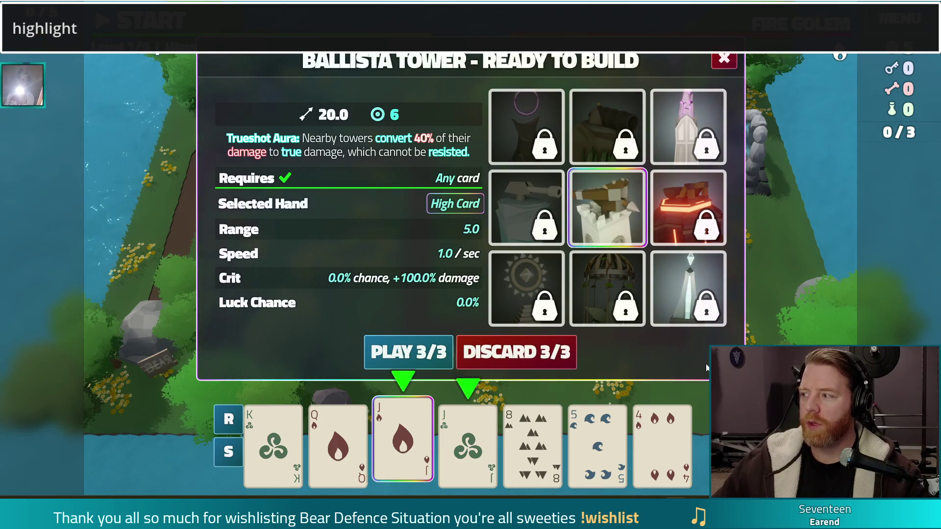
- Close the command console with the ` key
{"action": "left_click", "coordinate": [251, 33]}
{"action": "type", "text": "`"}
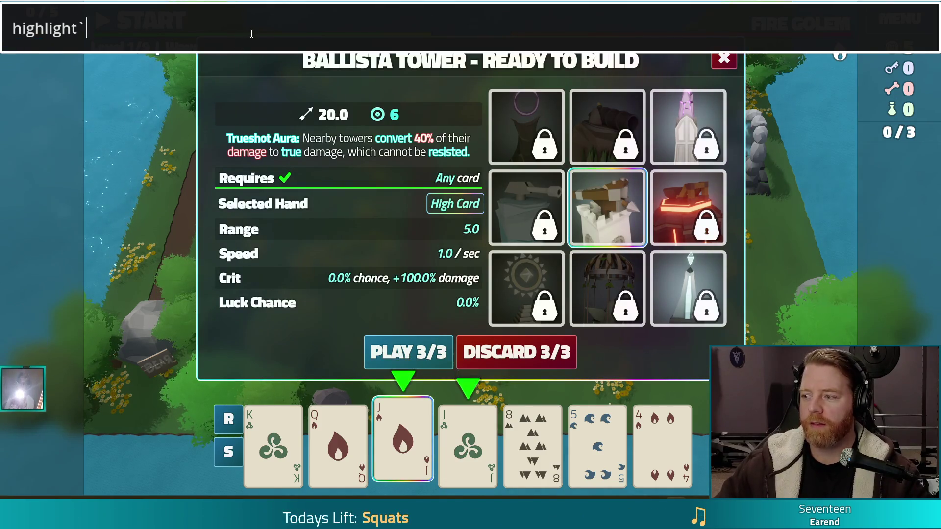
{"action": "key", "text": "Return"}
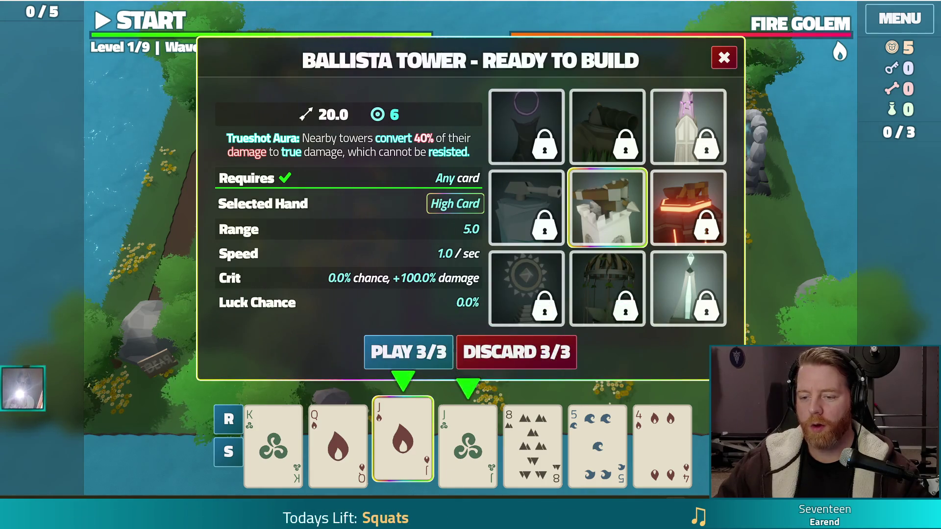
- Pair the Jack of Wind with the Jack of Fire to confirm 40 Ballista damage, then deselect and close the game
{"action": "left_click", "coordinate": [476, 437]}
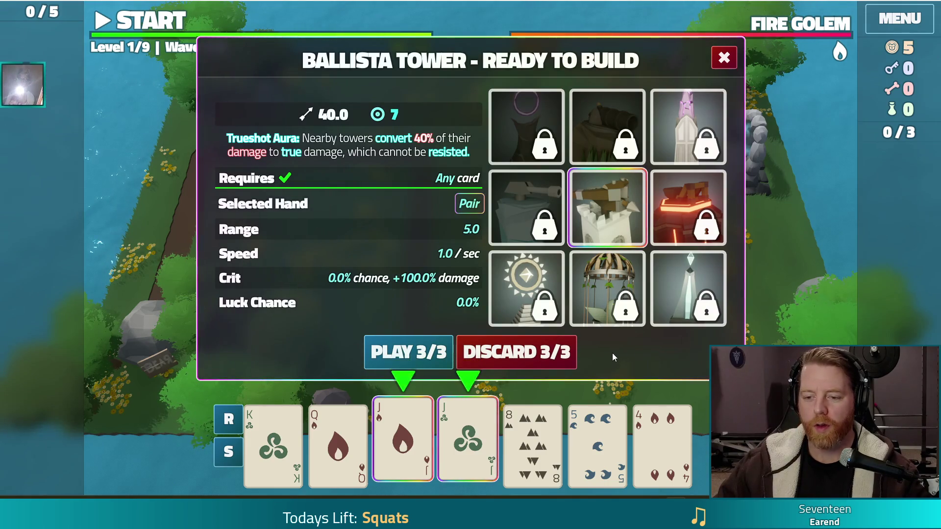
{"action": "left_click", "coordinate": [401, 441]}
{"action": "left_click", "coordinate": [468, 441]}
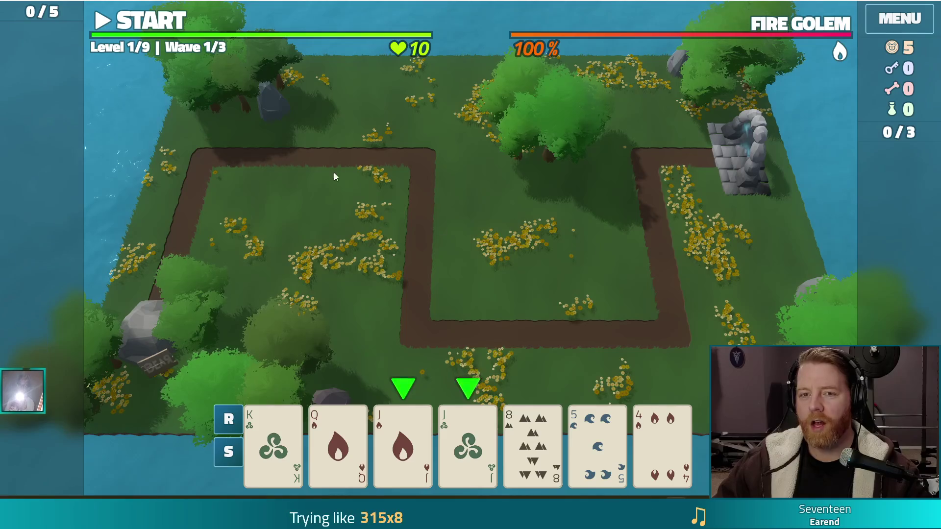
{"action": "key", "text": "alt+F4"}
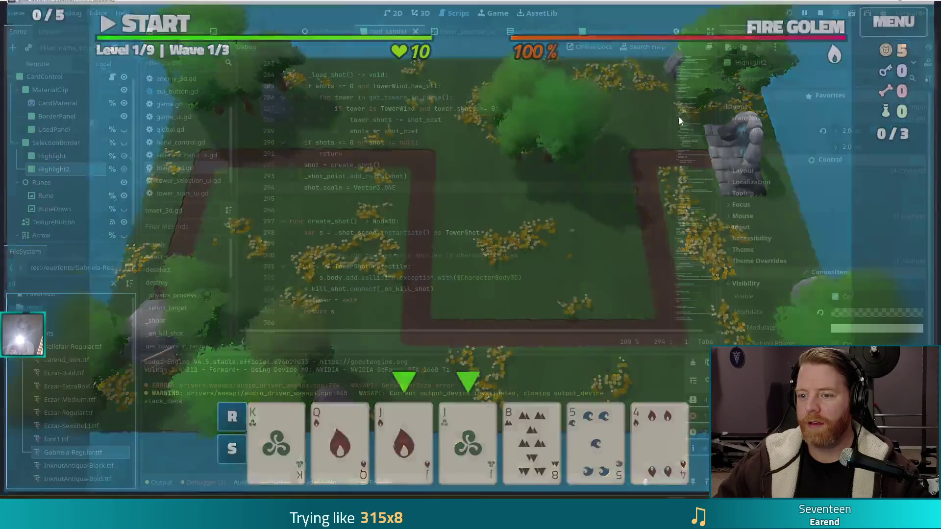
- Run the project from Godot, start a new game, and select both 3 cards as a pair
{"action": "left_click", "coordinate": [789, 15]}
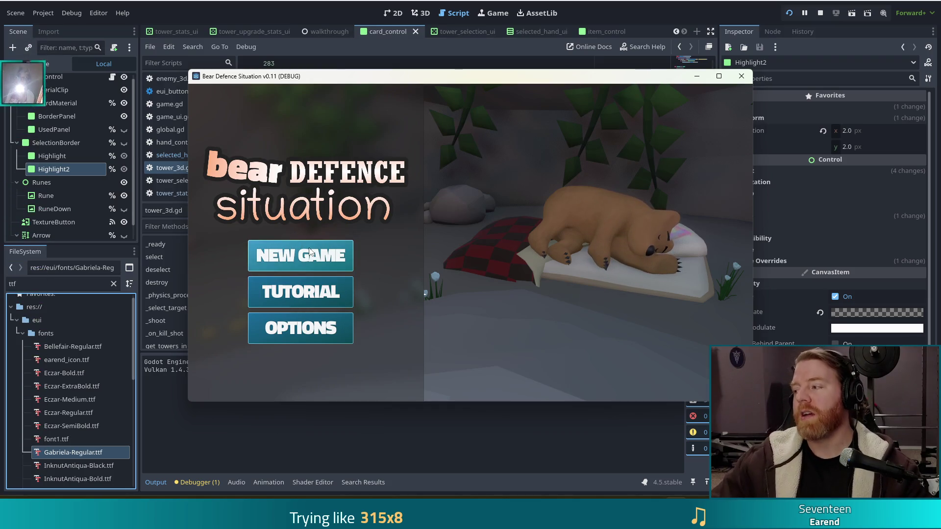
{"action": "left_click", "coordinate": [331, 260]}
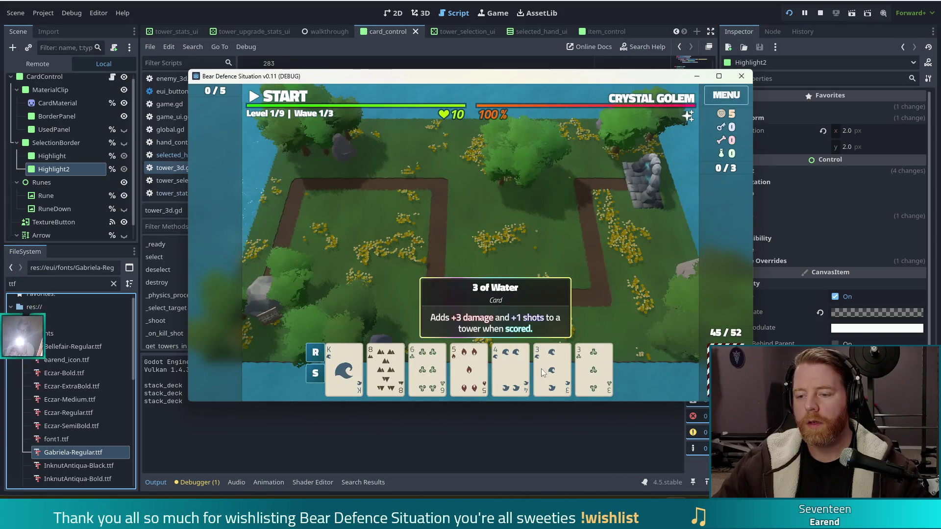
{"action": "left_click", "coordinate": [553, 367]}
{"action": "left_click", "coordinate": [593, 367]}
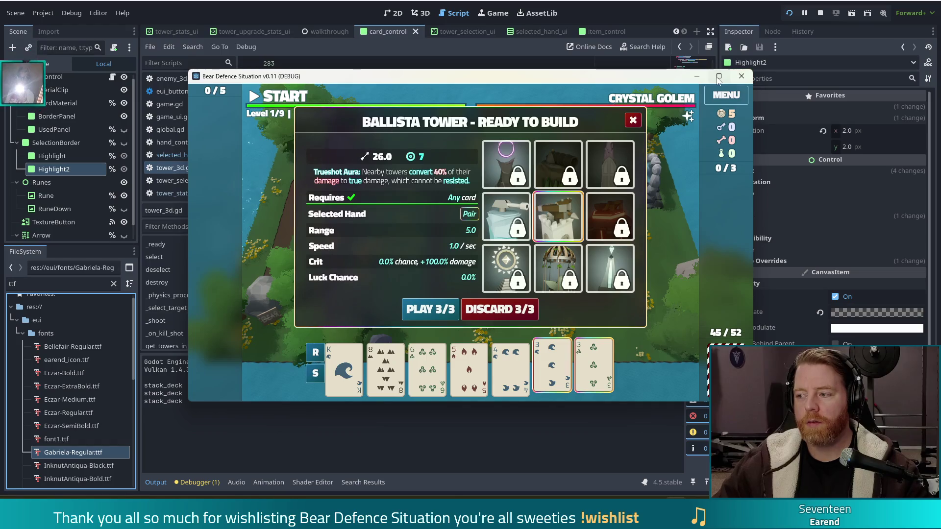
- Maximize the game window and view the locked Fire Tower's stats for the Pair of 3s
{"action": "left_click", "coordinate": [718, 76]}
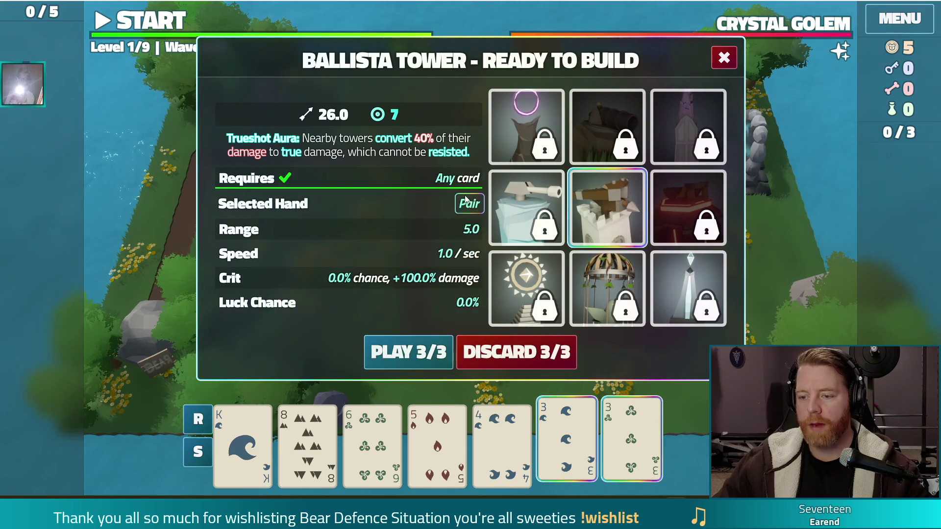
{"action": "mouse_move", "coordinate": [566, 424]}
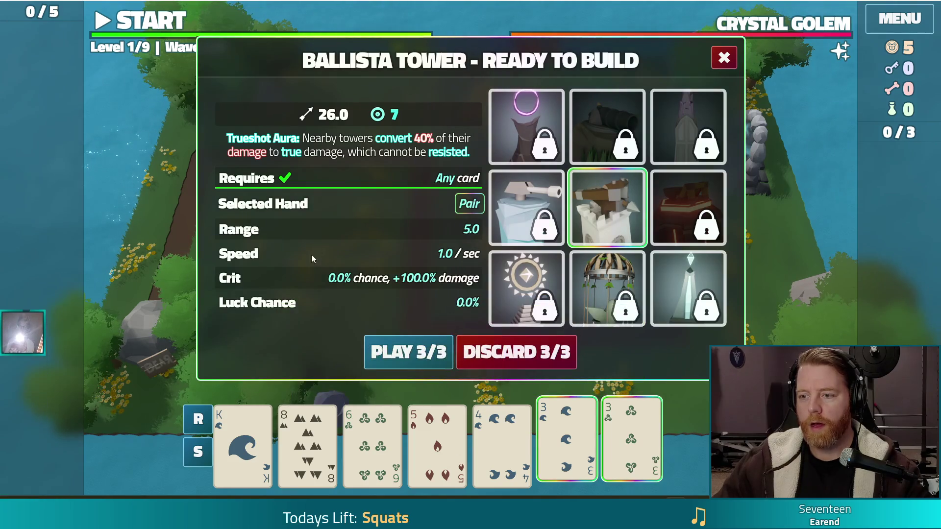
{"action": "mouse_move", "coordinate": [634, 210]}
{"action": "left_click", "coordinate": [685, 201]}
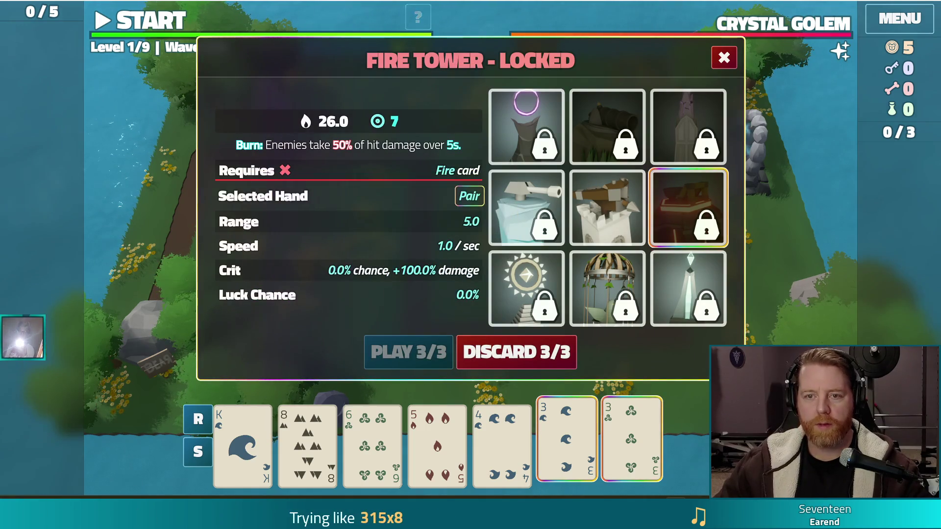
- Run set_keys 5 in the debug console, then spend one key unlocking the Earth Tower
{"action": "key", "text": "grave"}
{"action": "type", "text": "test"}
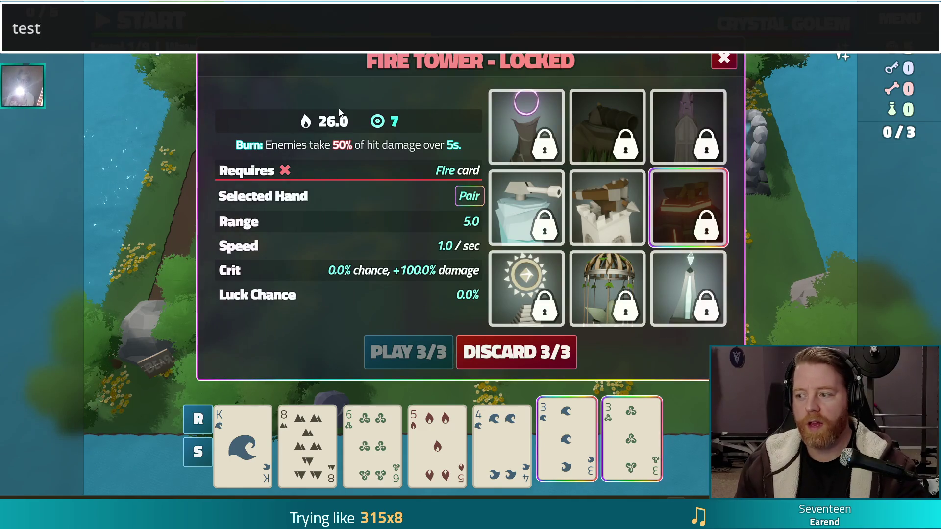
{"action": "type", "text": "_"}
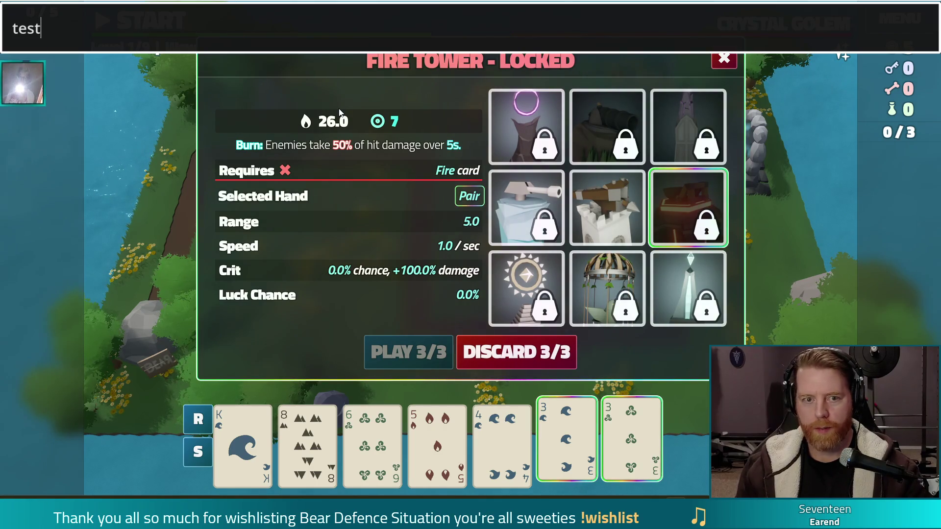
{"action": "key", "text": "BackSpace"}
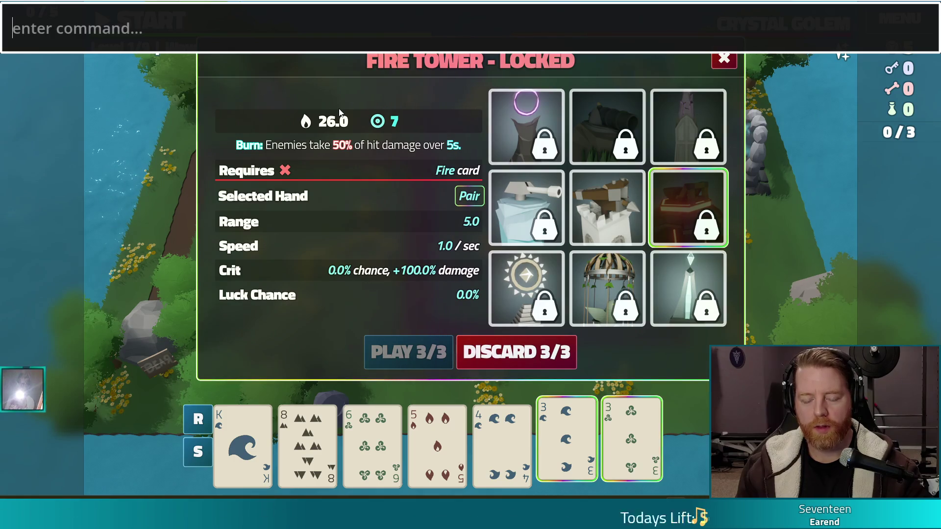
{"action": "type", "text": "se"}
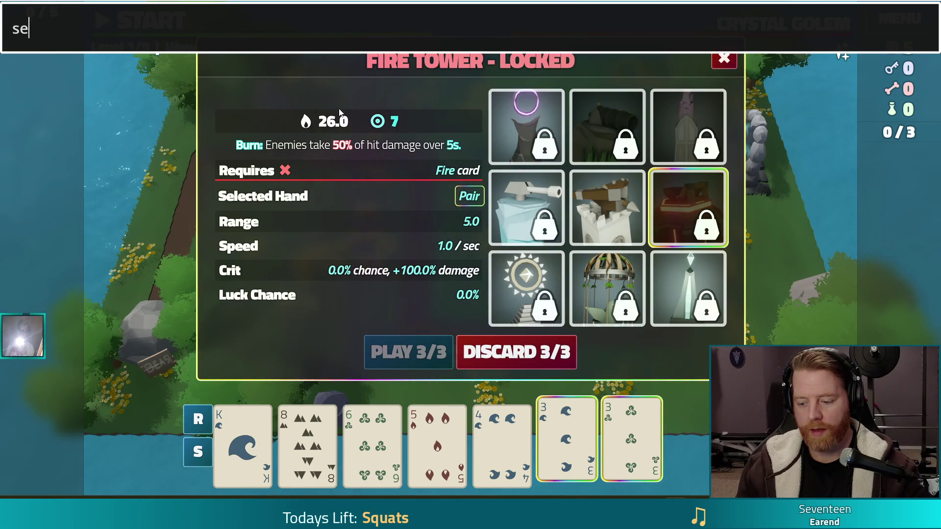
{"action": "type", "text": "t_keys 5"}
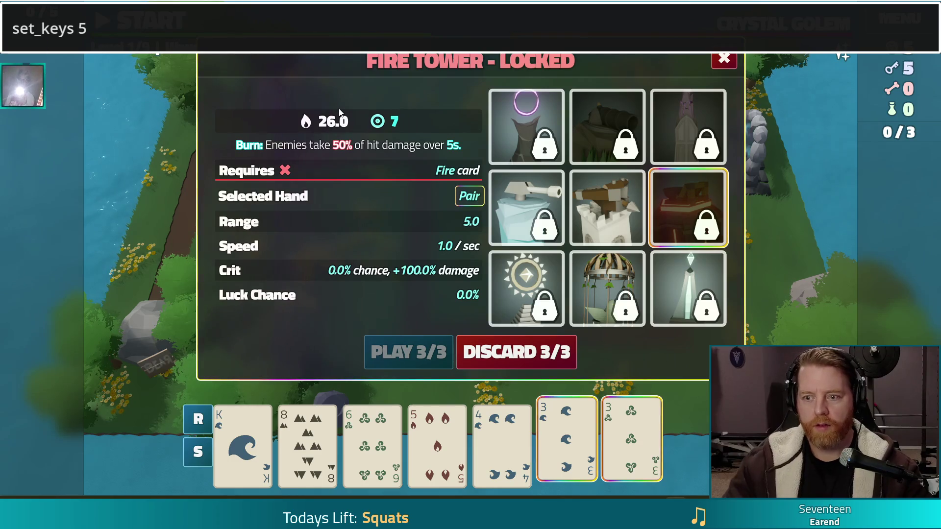
{"action": "key", "text": "Return"}
{"action": "left_click", "coordinate": [613, 117]}
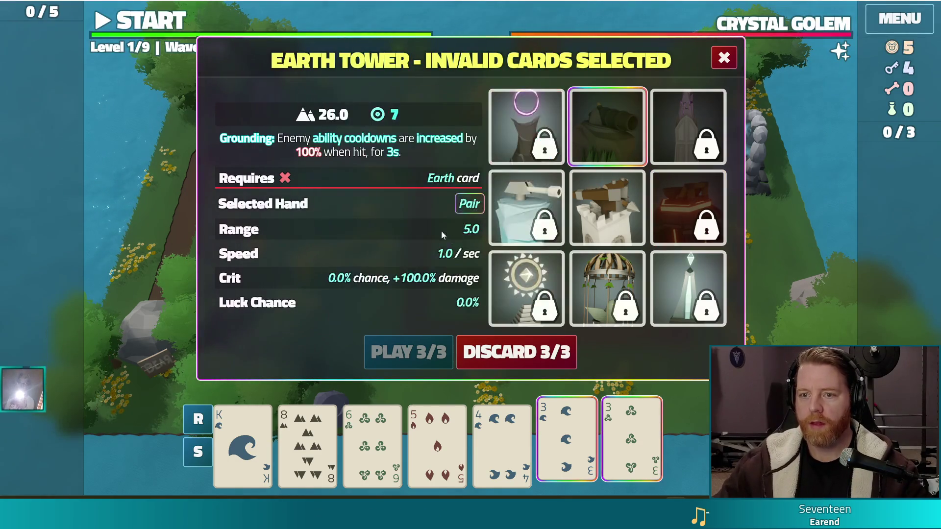
{"action": "mouse_move", "coordinate": [550, 221]}
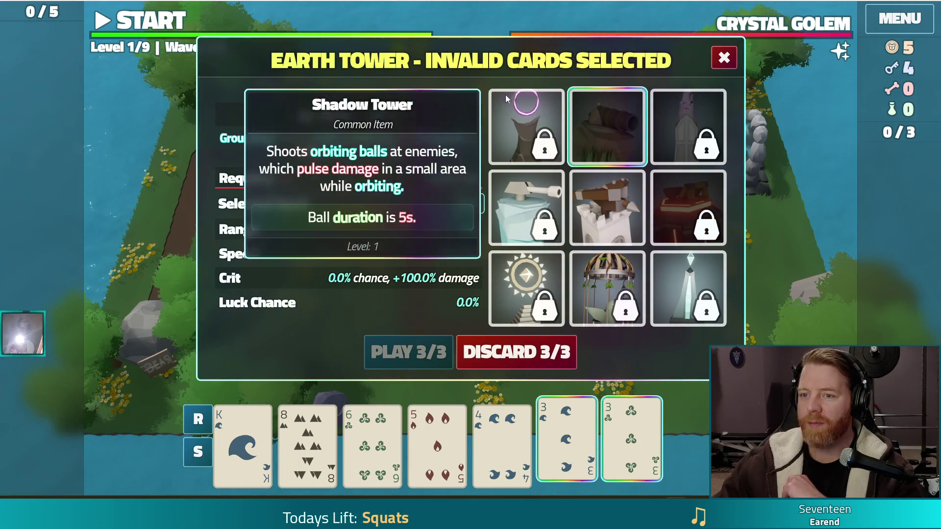
- Read the Earth Tower card's exploding-ball tooltip, then show the Crystal Golem wave information
{"action": "mouse_move", "coordinate": [624, 93]}
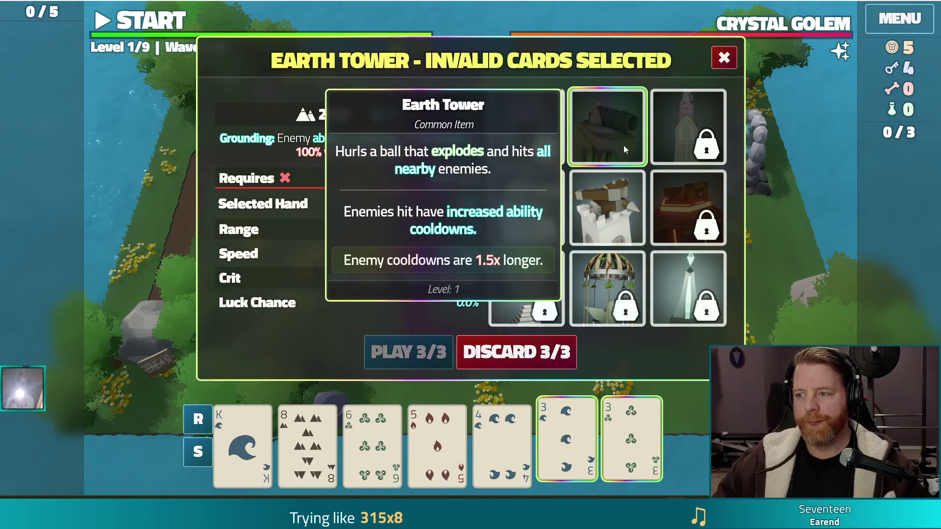
{"action": "left_click", "coordinate": [524, 17]}
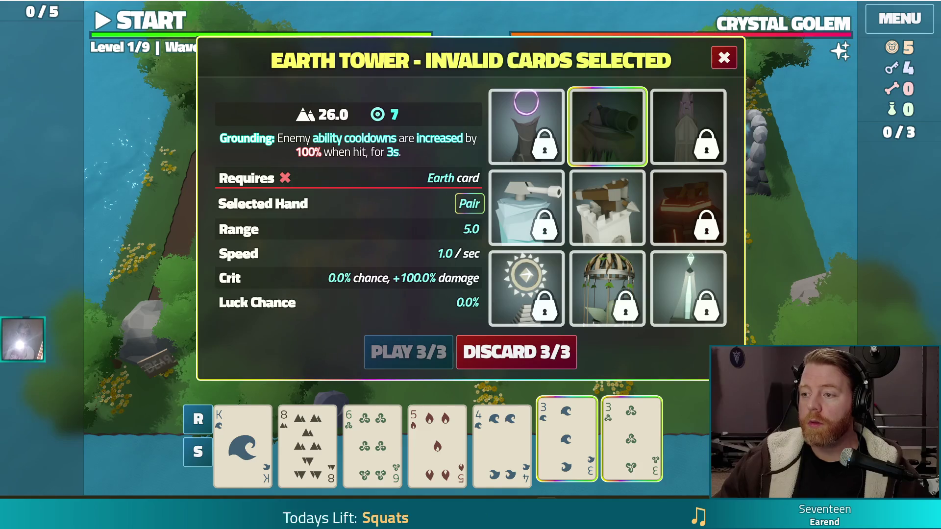
- Dismiss the Earth Tower dialog and bring up Settings with graphics toggles and audio volumes
{"action": "left_click", "coordinate": [724, 57]}
{"action": "key", "text": "Escape"}
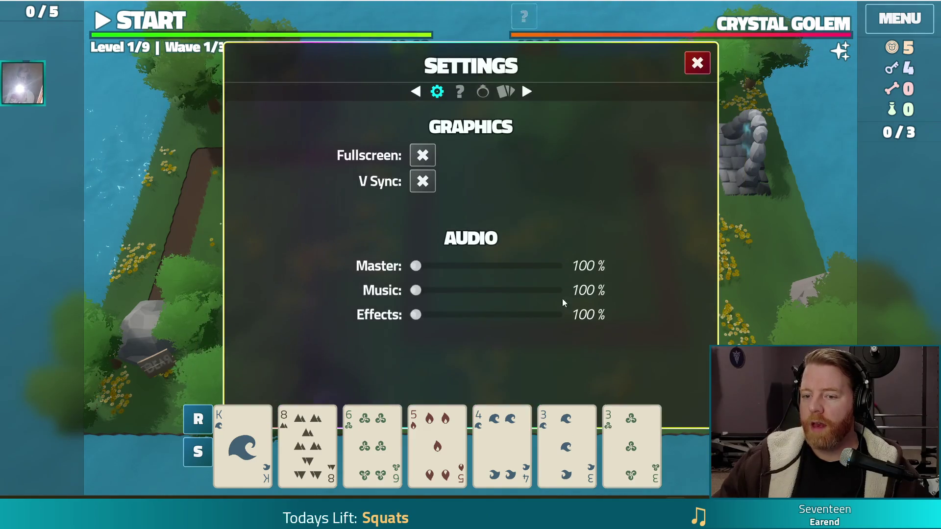
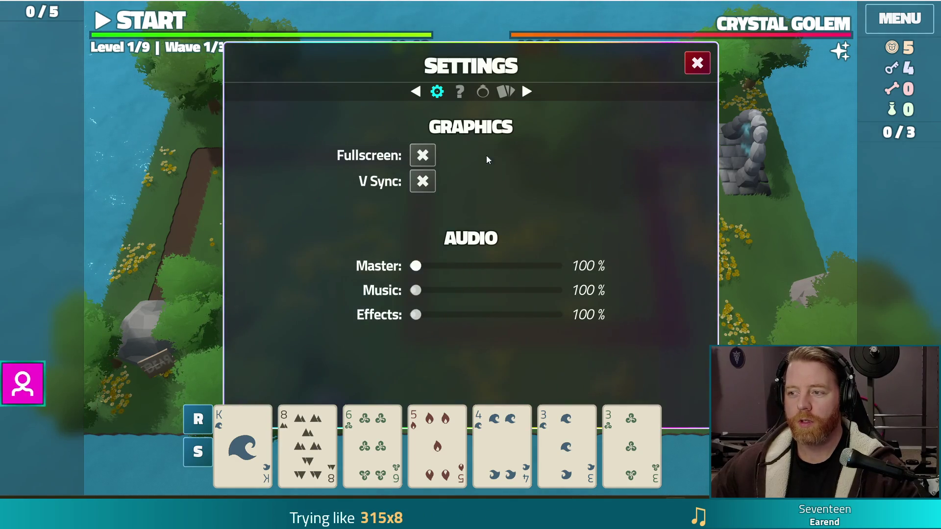
- Toggle the game's Fullscreen checkbox on and off repeatedly, ending windowed, then stop the run
{"action": "left_click", "coordinate": [422, 154]}
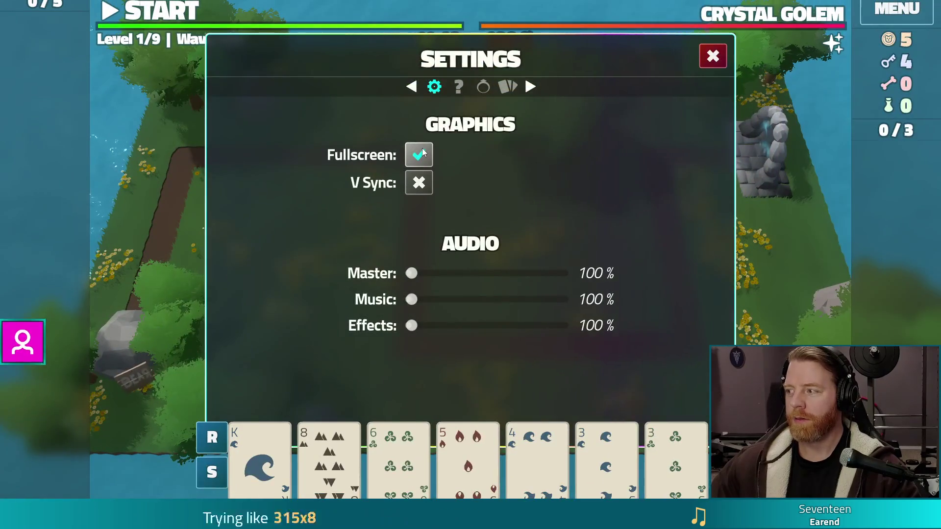
{"action": "left_click", "coordinate": [423, 153]}
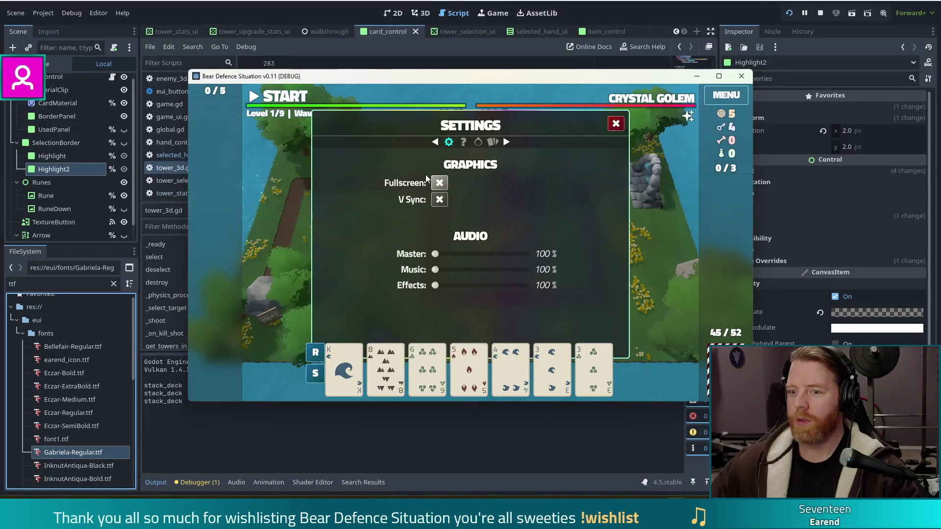
{"action": "left_click", "coordinate": [441, 183]}
{"action": "left_click", "coordinate": [424, 153]}
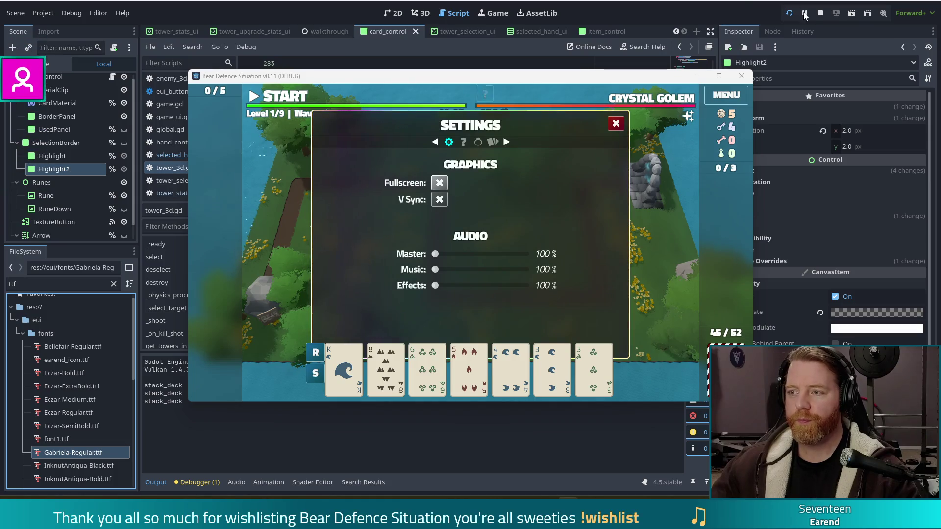
{"action": "left_click", "coordinate": [821, 13]}
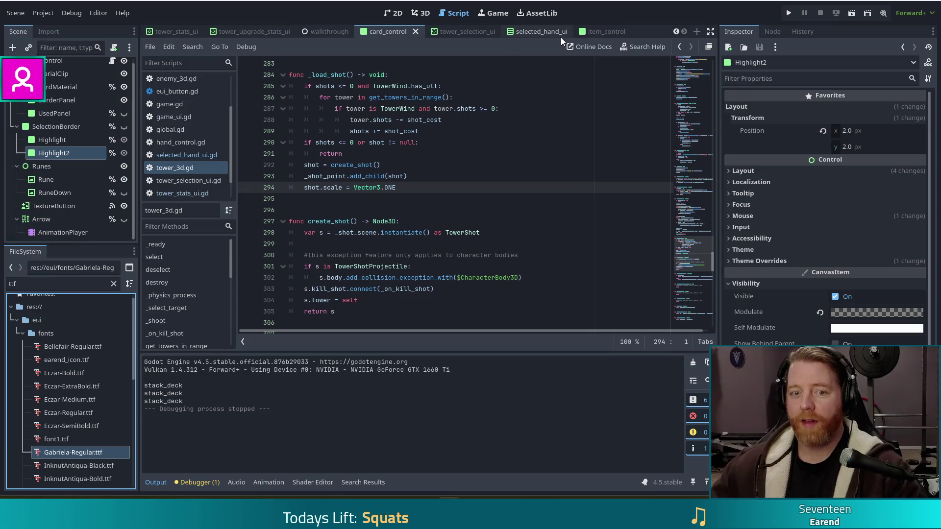
- Place the caret at the end of line 294 in tower_3d.gd and select the FileSystem filter text
{"action": "left_click", "coordinate": [453, 191]}
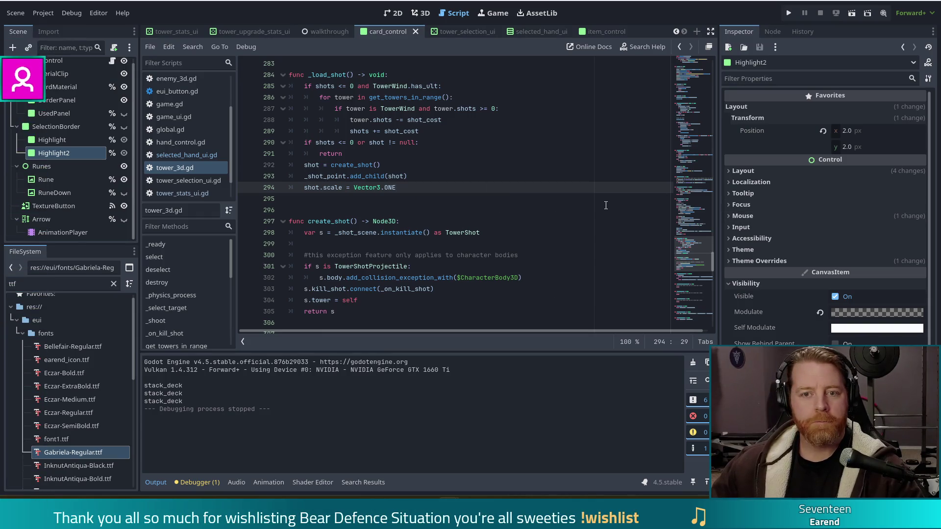
{"action": "double_click", "coordinate": [13, 284]}
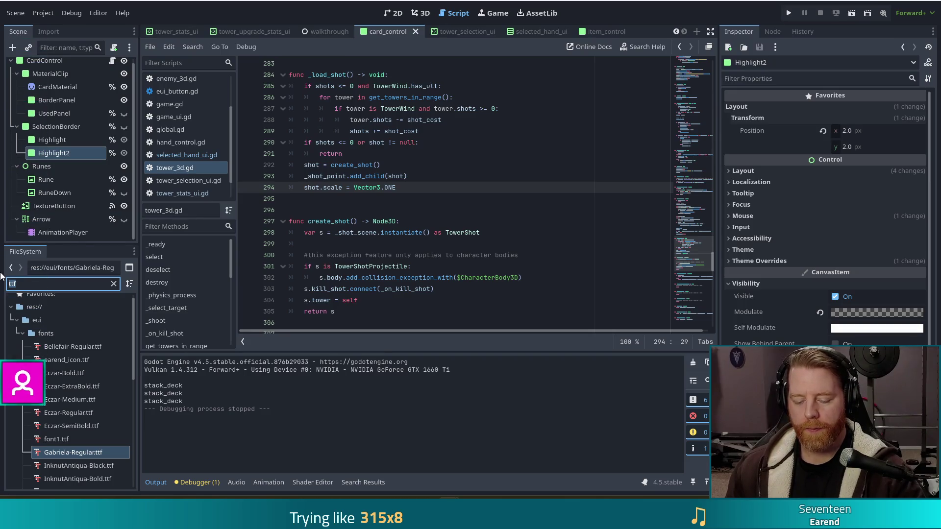
- Filter FileSystem for 'men', open menu_control.tscn, then open its settings_panel scene
{"action": "key", "text": "BackSpace"}
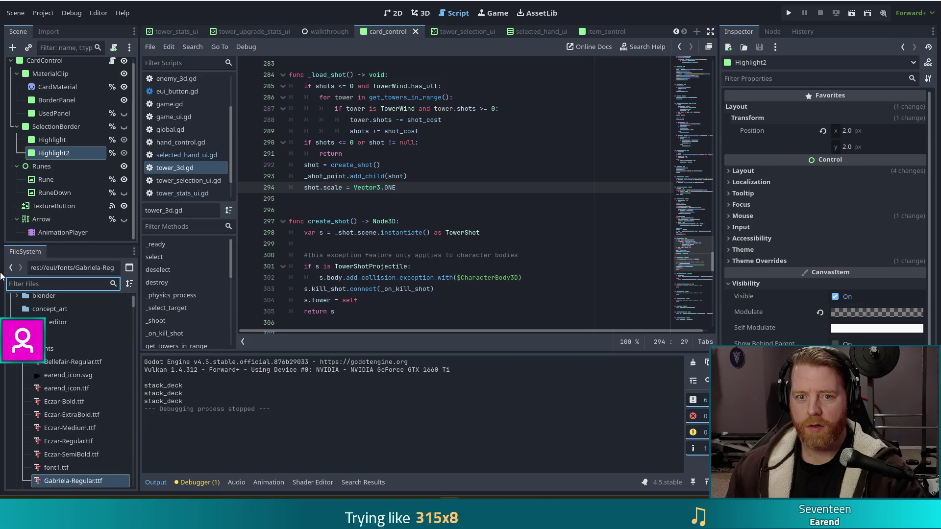
{"action": "type", "text": "men"}
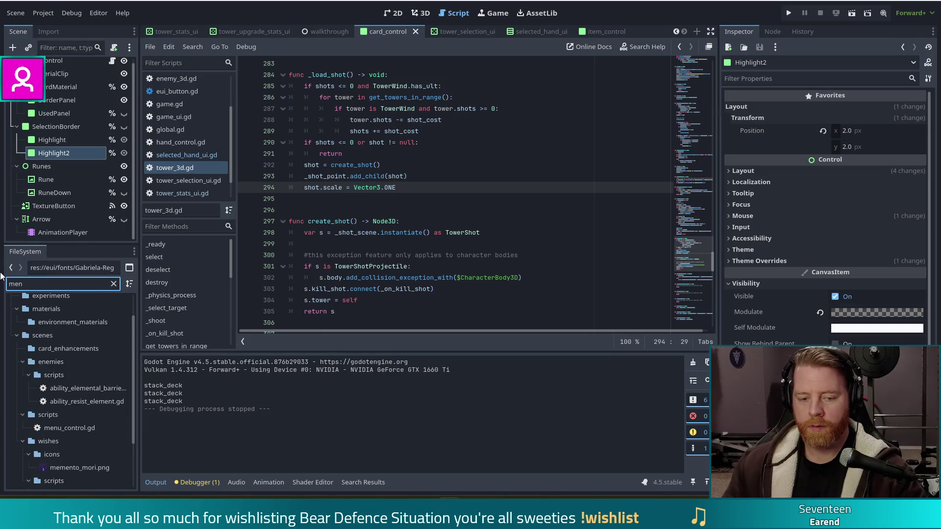
{"action": "scroll", "coordinate": [80, 381], "scroll_direction": "down", "scroll_amount": 3}
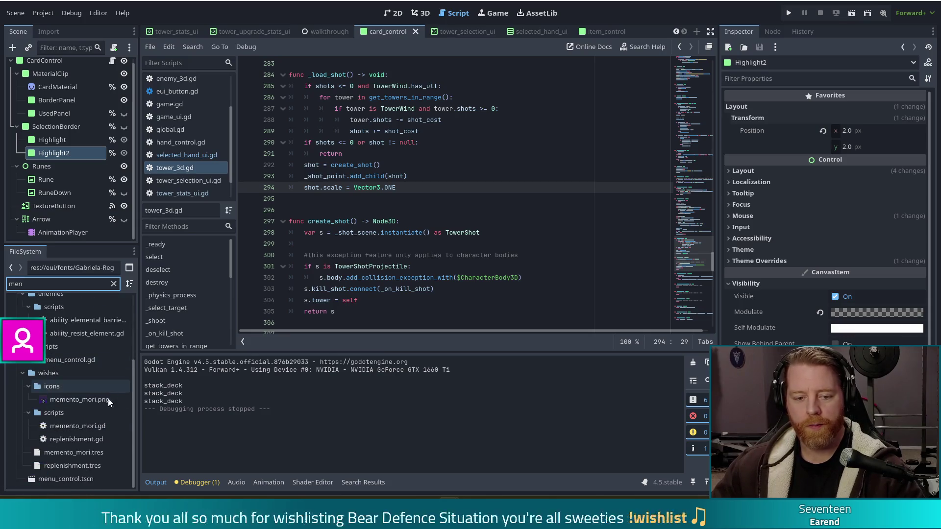
{"action": "double_click", "coordinate": [61, 476]}
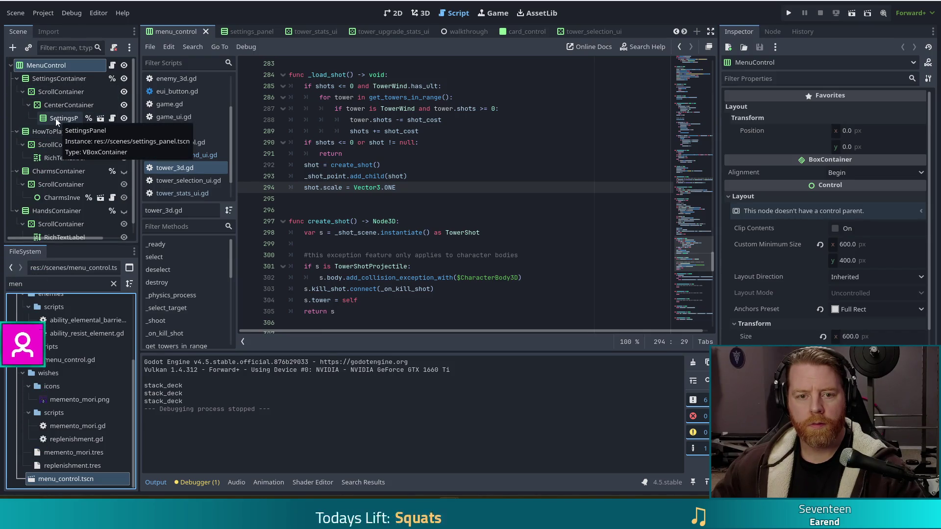
{"action": "left_click", "coordinate": [101, 119]}
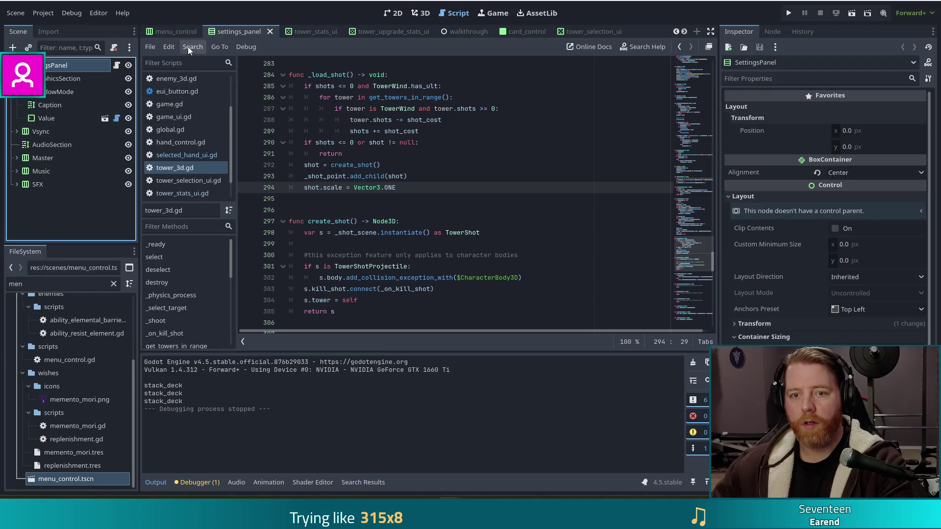
- In the 2D view, duplicate the AudioSection heading to create AudioSection2
{"action": "left_click", "coordinate": [394, 13]}
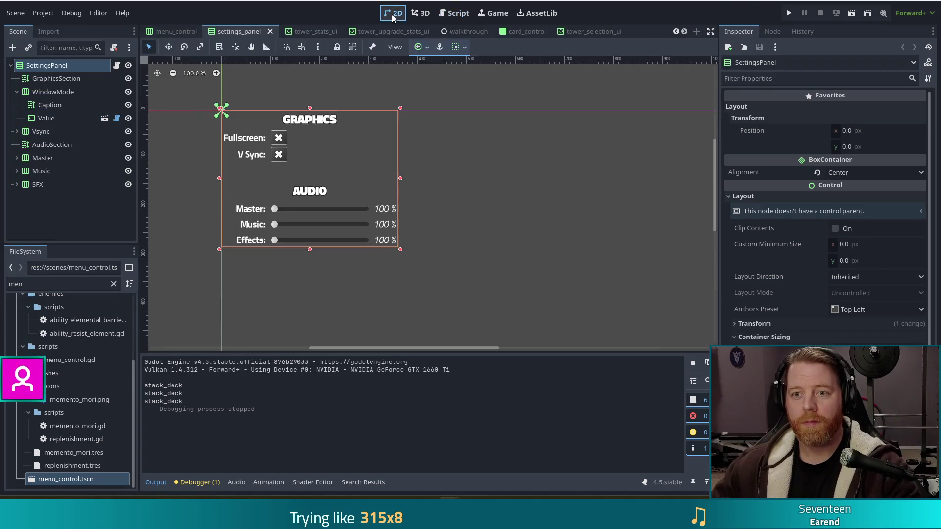
{"action": "left_click", "coordinate": [54, 145]}
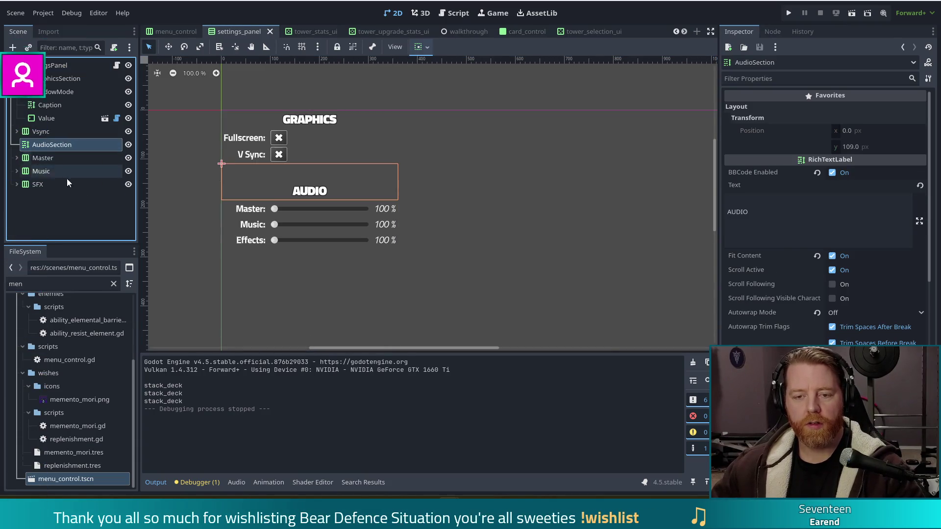
{"action": "key", "text": "ctrl+d"}
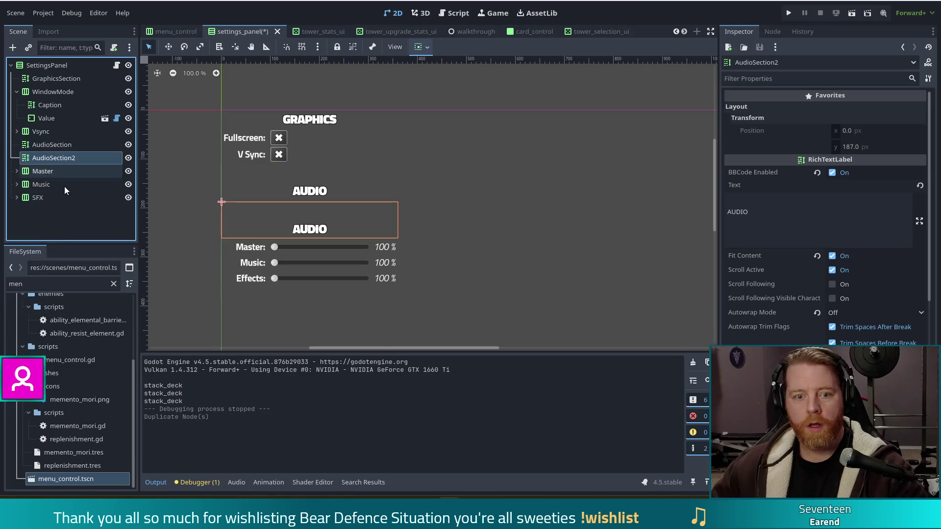
- Move AudioSection2 below SFX, rename it Accessibility, and select its AUDIO text in the Inspector
{"action": "left_click_drag", "start_coordinate": [66, 160], "coordinate": [58, 204]}
{"action": "key", "text": "F2"}
{"action": "type", "text": "Acces"}
{"action": "type", "text": "ss"}
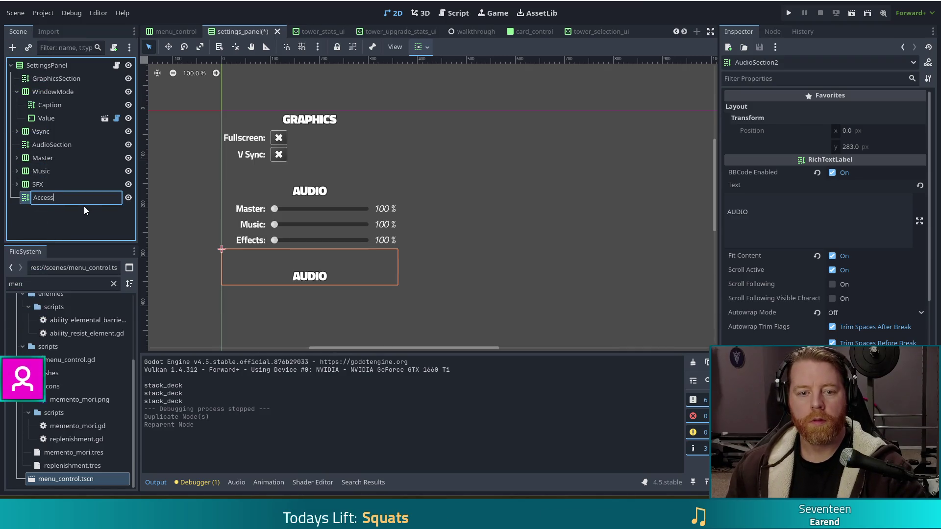
{"action": "type", "text": "ty"}
{"action": "key", "text": "Return"}
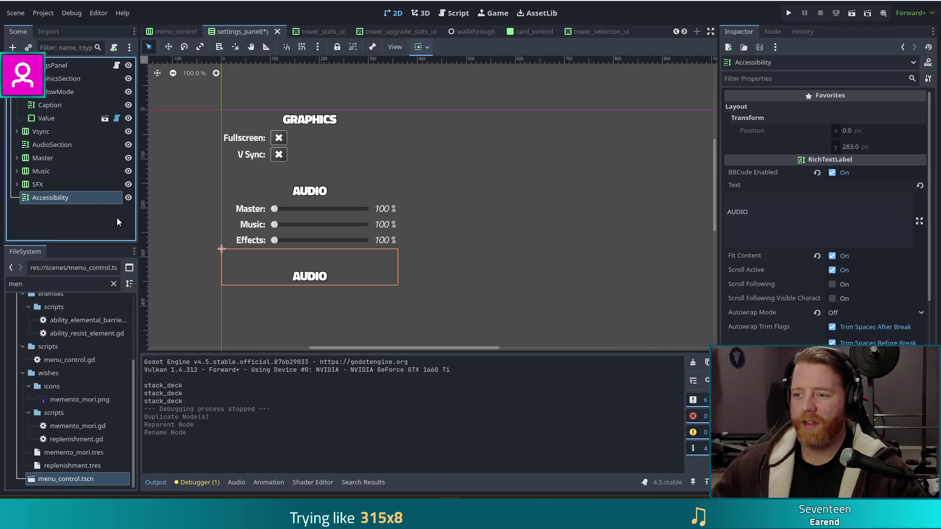
{"action": "left_click", "coordinate": [770, 210]}
{"action": "key", "text": "ctrl+a"}
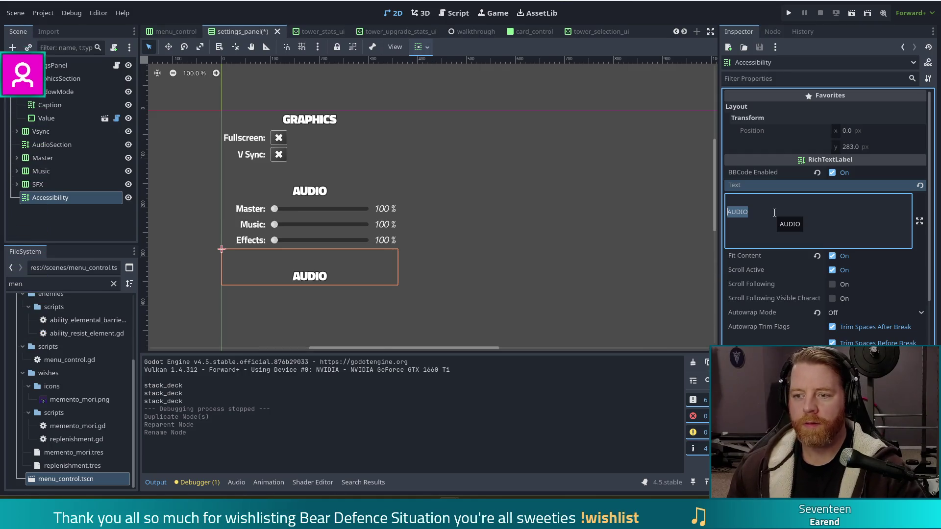
- Set the heading's text to ACCESSIBILITY, then select the WindowMode row
{"action": "type", "text": "ACCESS"}
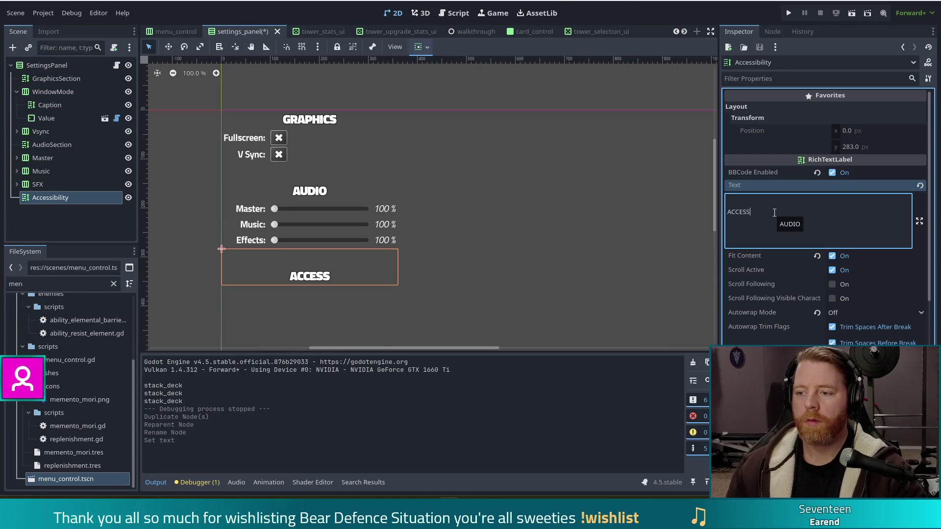
{"action": "type", "text": "IBILITY"}
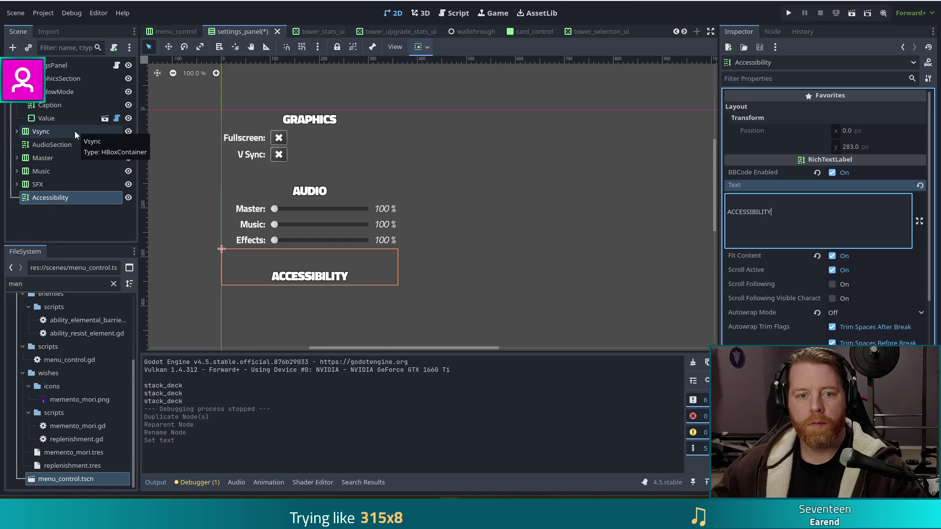
{"action": "left_click", "coordinate": [63, 96]}
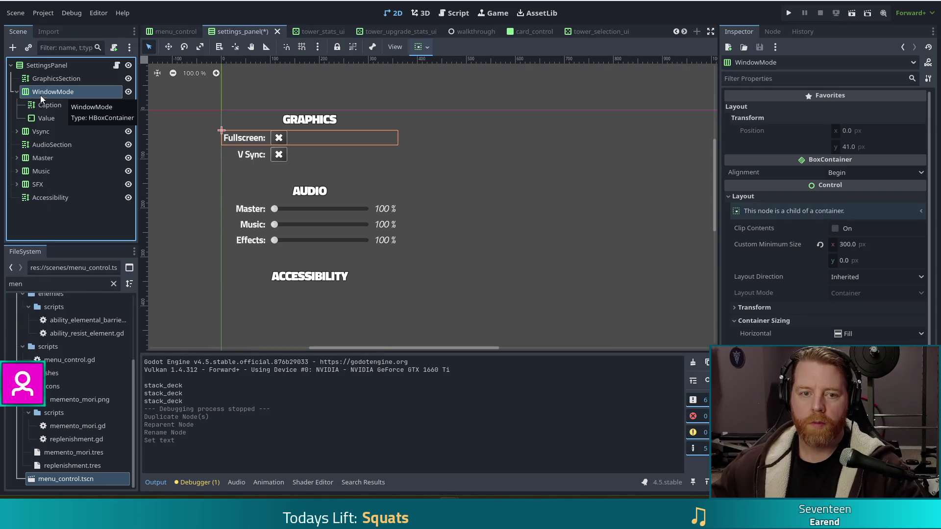
{"action": "left_click", "coordinate": [48, 80]}
{"action": "left_click", "coordinate": [45, 91]}
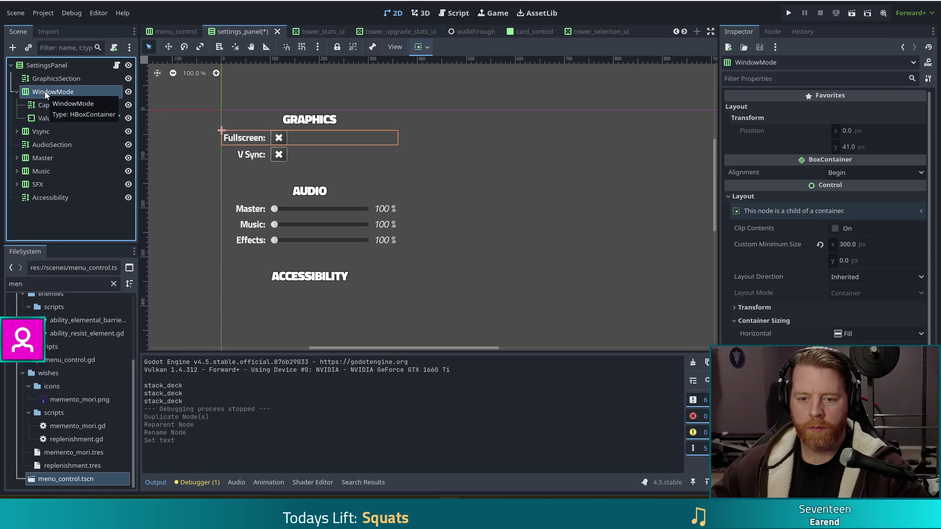
- Paste the copied WindowMode row into SettingsPanel, rename it HighlightBest, and select its caption label
{"action": "left_click", "coordinate": [51, 197]}
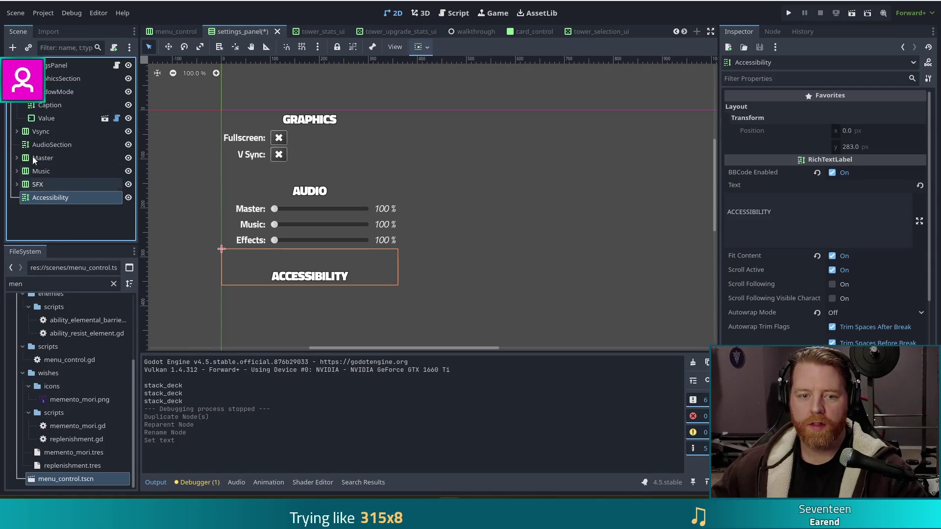
{"action": "left_click", "coordinate": [47, 66]}
{"action": "key", "text": "ctrl+v"}
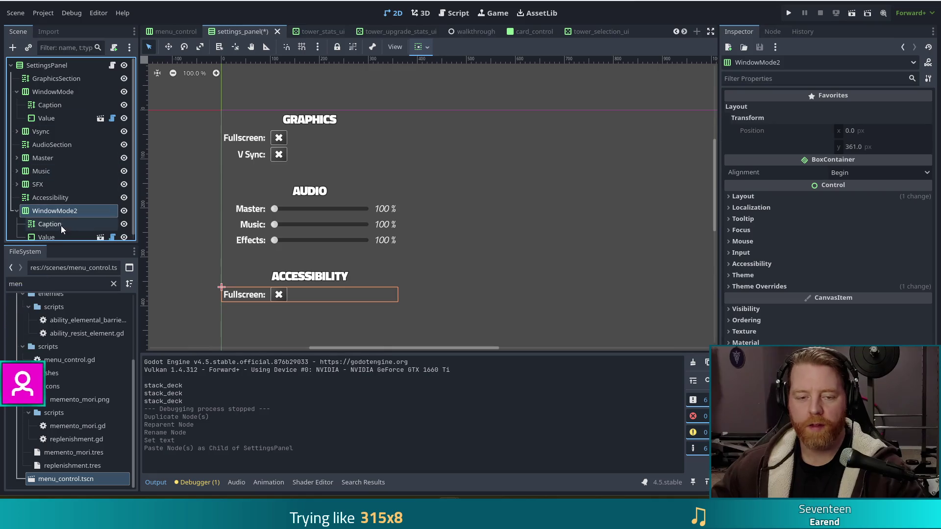
{"action": "left_click", "coordinate": [87, 199]}
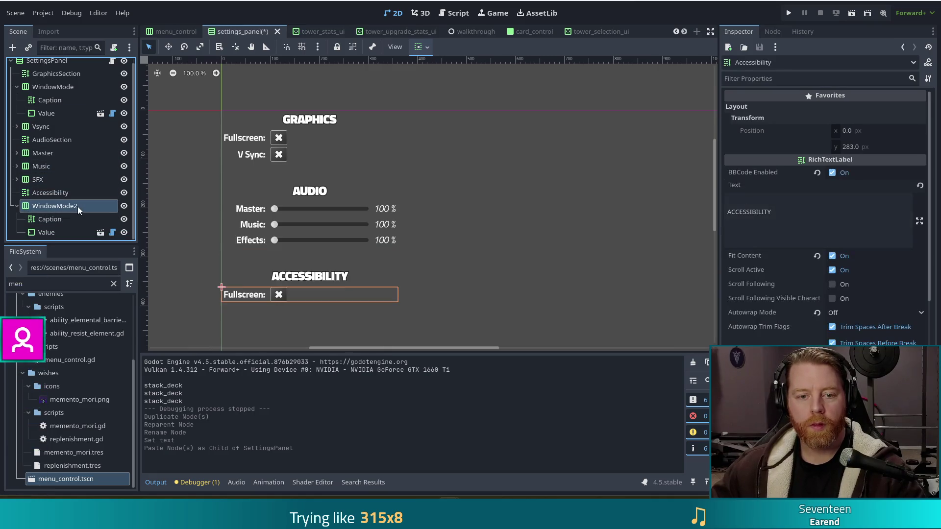
{"action": "double_click", "coordinate": [77, 207]}
{"action": "type", "text": "HighlightBest"}
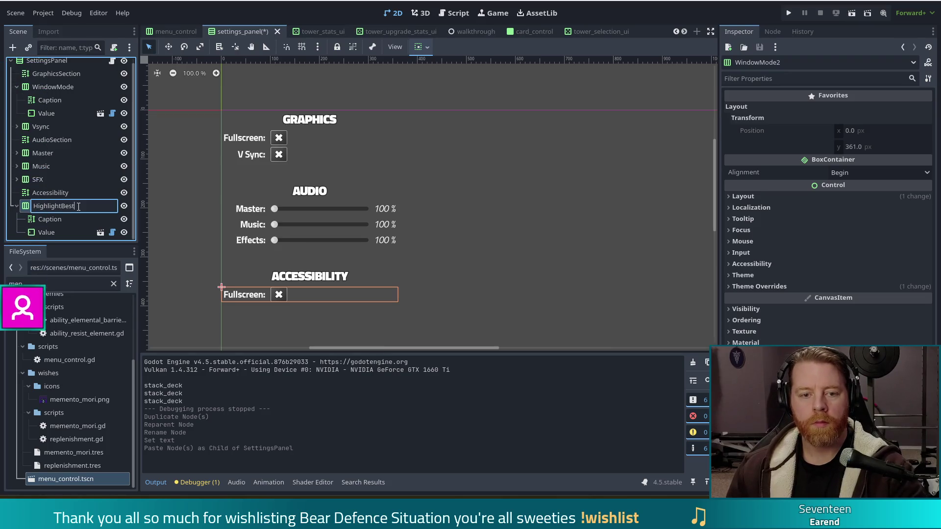
{"action": "key", "text": "Return"}
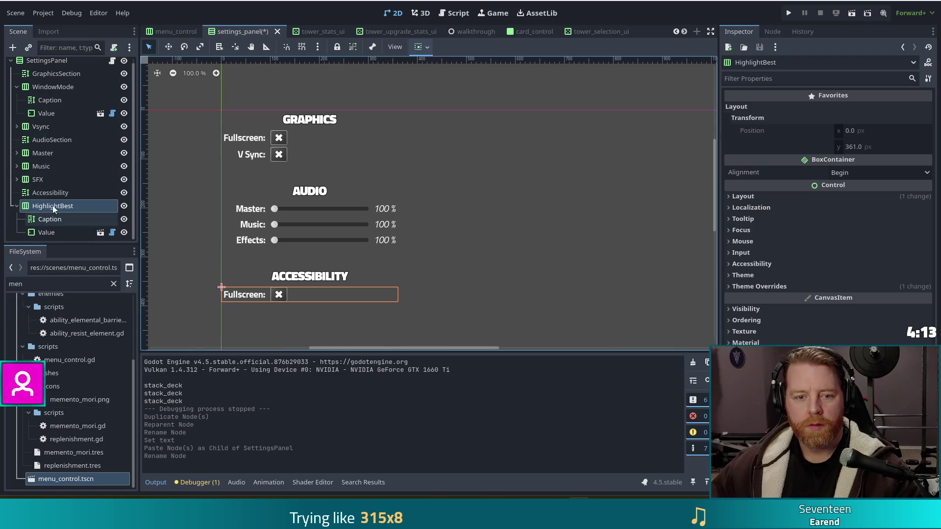
{"action": "left_click", "coordinate": [50, 219]}
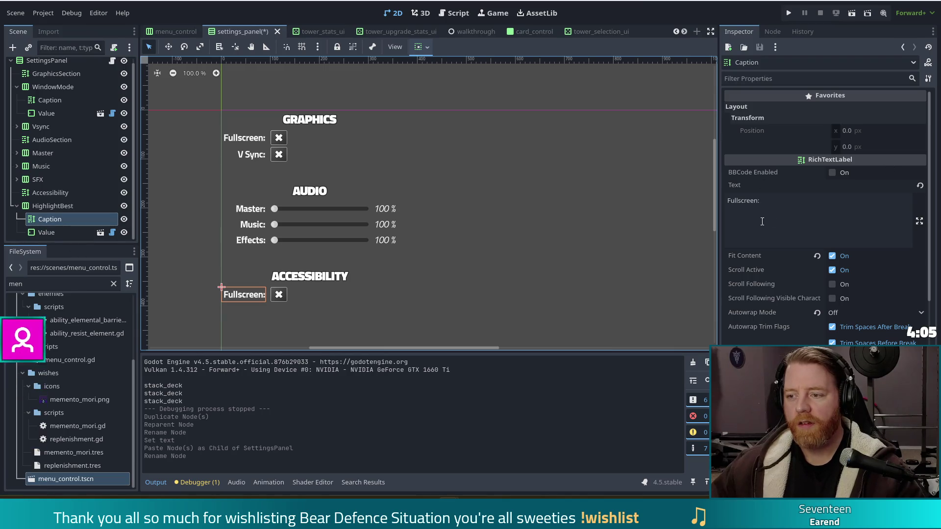
- Replace the caption's 'Fullscreen' text with 'Highlight Best Hand' in the Inspector
{"action": "double_click", "coordinate": [752, 200]}
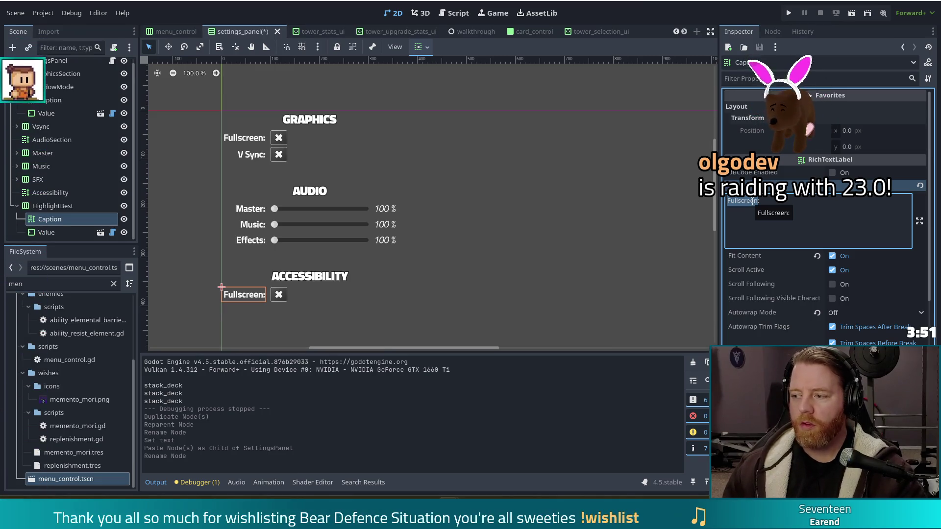
{"action": "type", "text": "High:"}
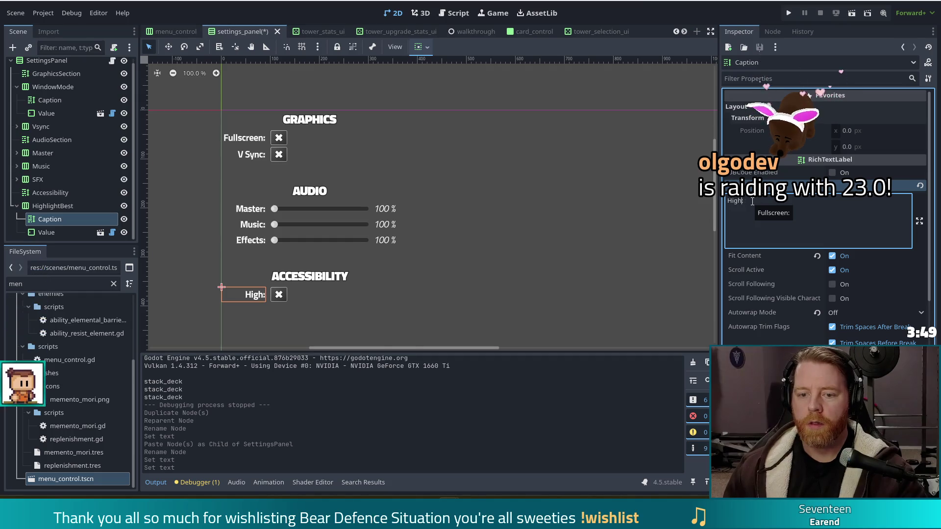
{"action": "key", "text": "BackSpace"}
{"action": "type", "text": "light Be"}
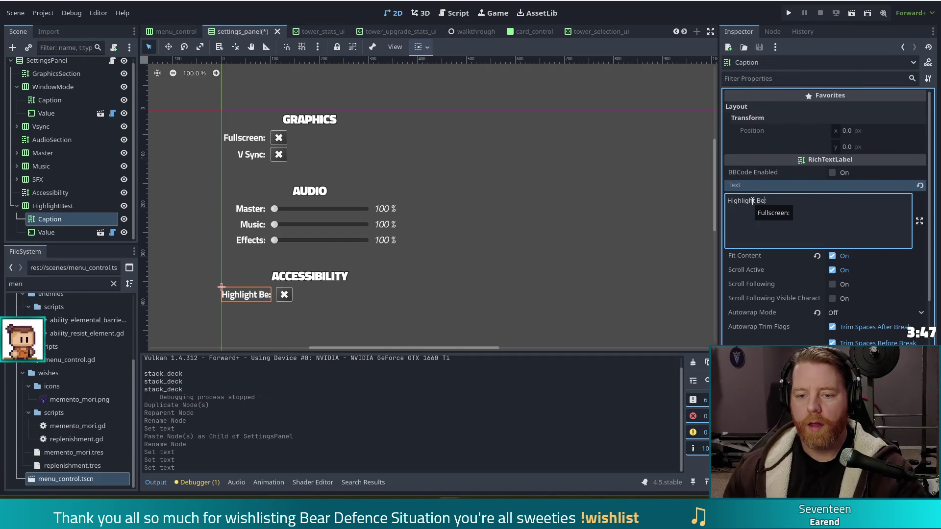
{"action": "type", "text": "st Hand"}
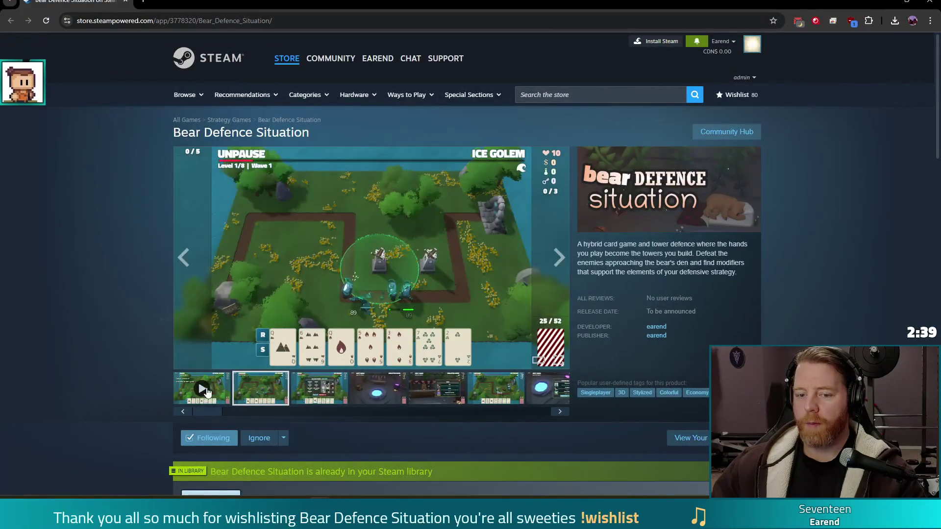
- Start the Bear Defence Situation trailer from the store page thumbnail in fullscreen
{"action": "left_click", "coordinate": [558, 368]}
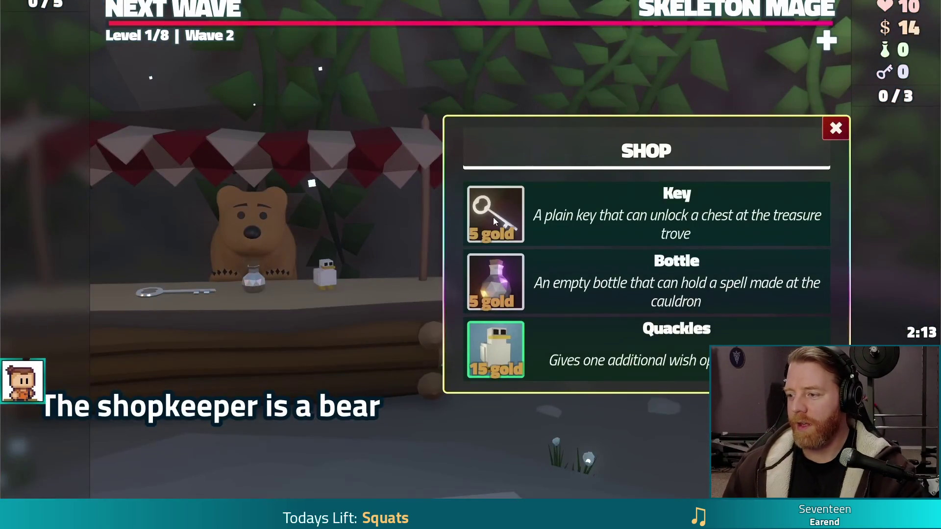
- Watch the trailer, browsing through the media in the fullscreen viewer
{"action": "left_click", "coordinate": [493, 217]}
{"action": "left_click", "coordinate": [269, 219]}
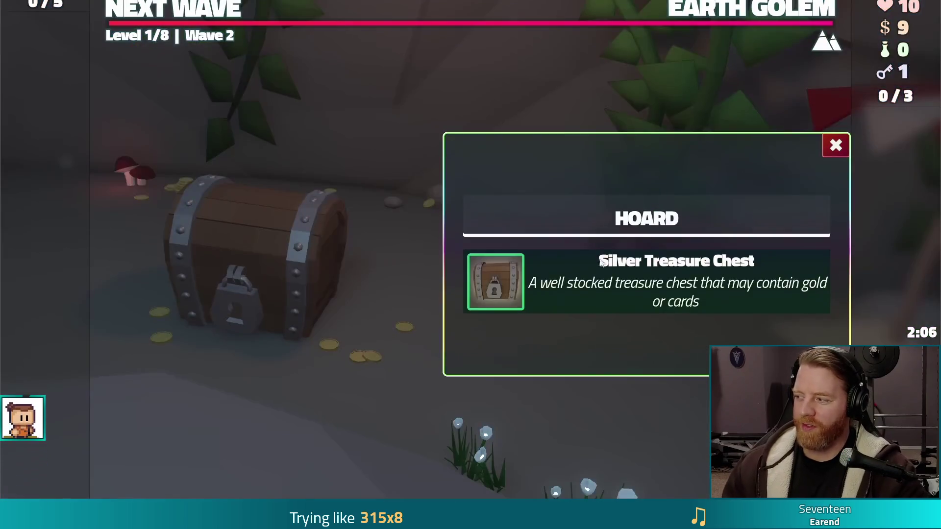
{"action": "mouse_move", "coordinate": [487, 292]}
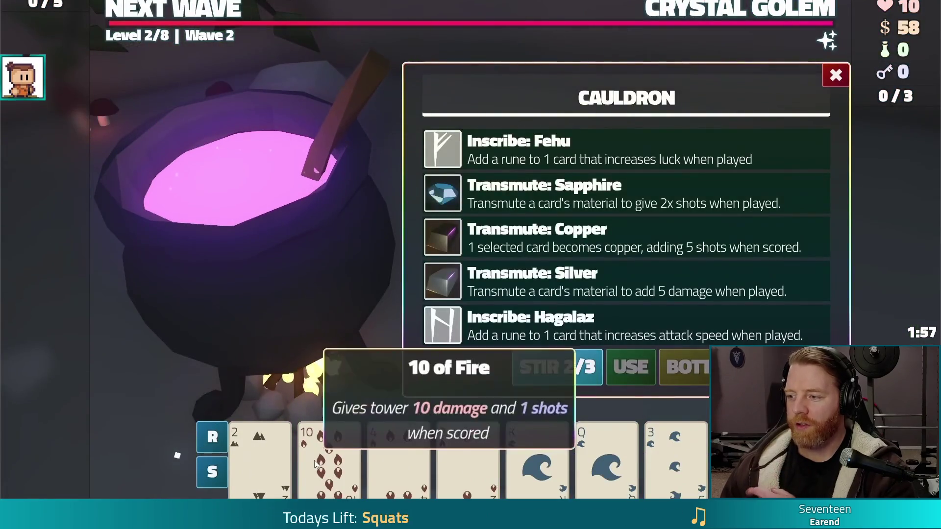
{"action": "left_click", "coordinate": [315, 464]}
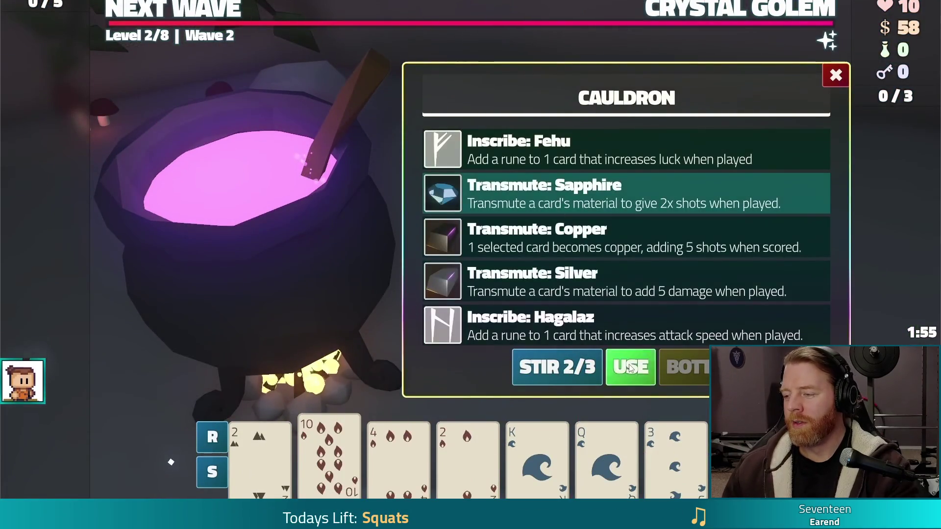
{"action": "left_click", "coordinate": [630, 367]}
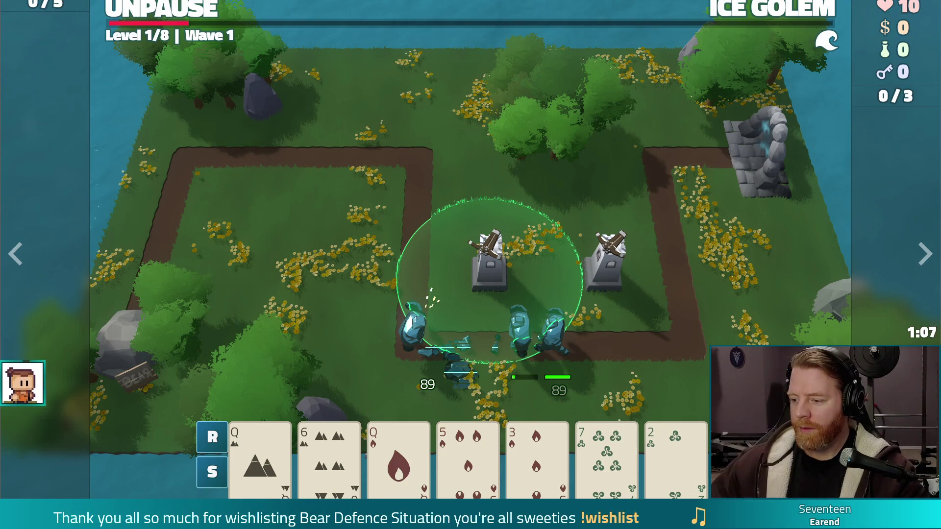
- Close the fullscreen trailer viewer and switch back to the Godot editor
{"action": "left_click", "coordinate": [859, 242]}
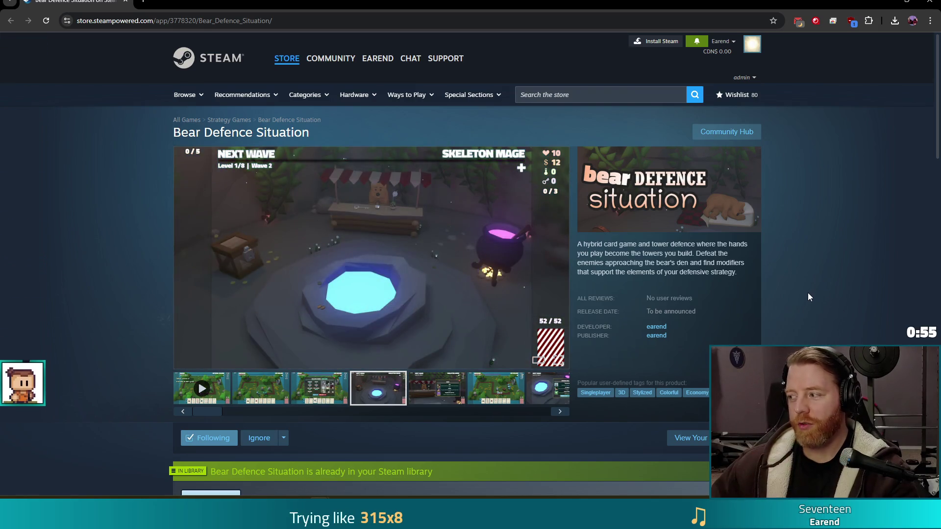
{"action": "mouse_move", "coordinate": [661, 520]}
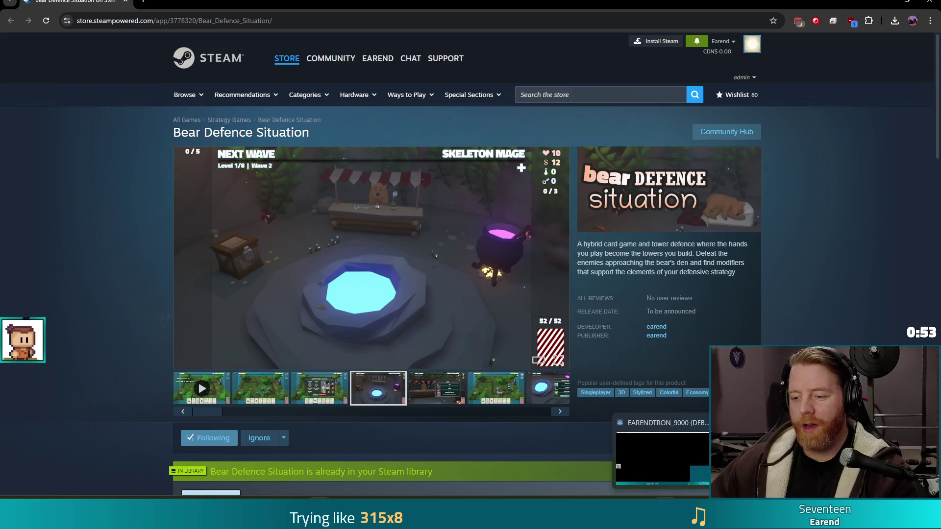
{"action": "left_click", "coordinate": [661, 458]}
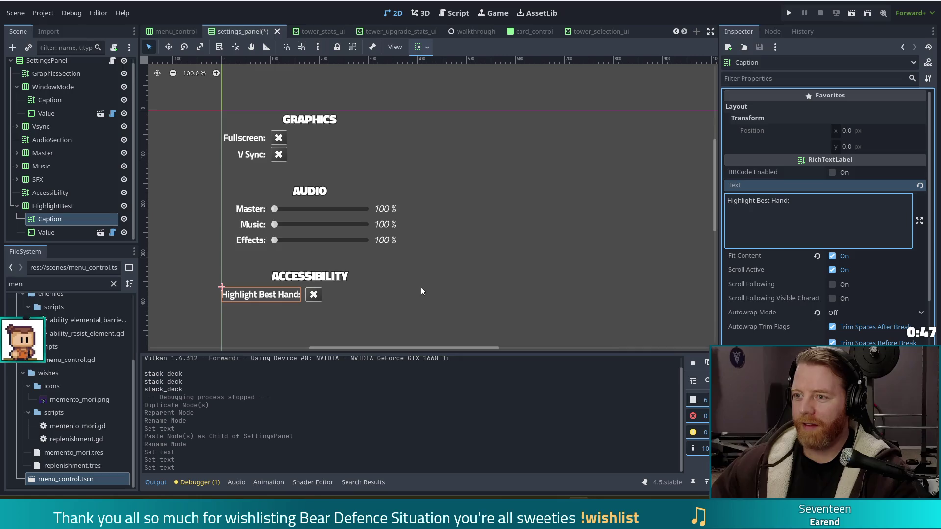
- Run the game, start a new game, open and close the Wishing Well, then reload into a new game
{"action": "left_click", "coordinate": [792, 10]}
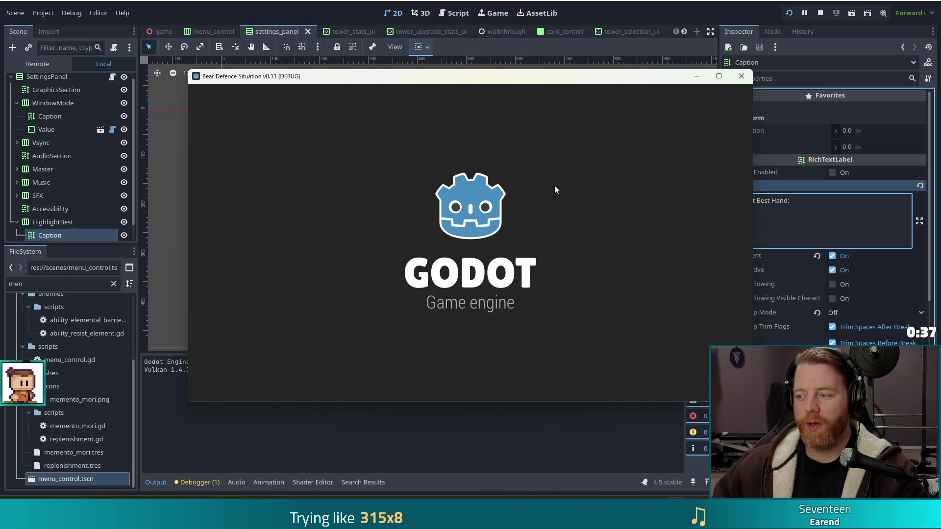
{"action": "left_click", "coordinate": [316, 259]}
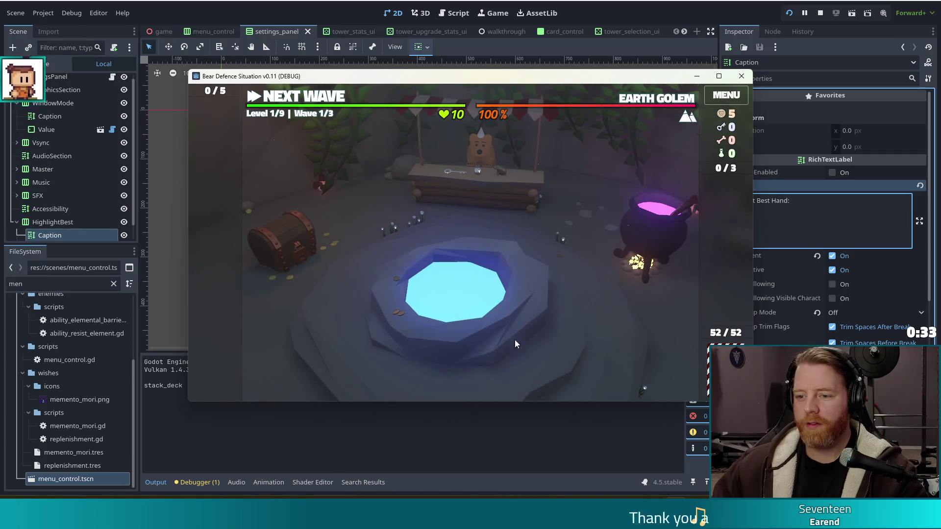
{"action": "left_click", "coordinate": [534, 302]}
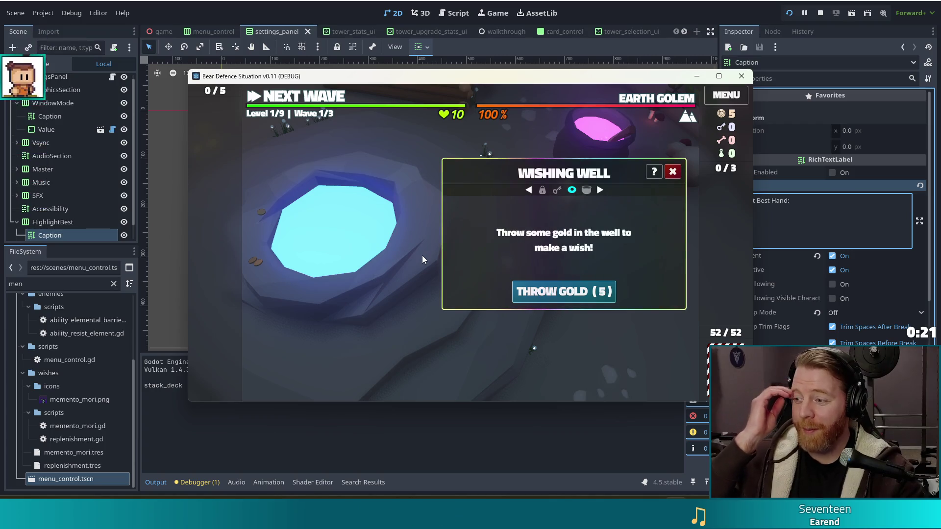
{"action": "left_click", "coordinate": [672, 173]}
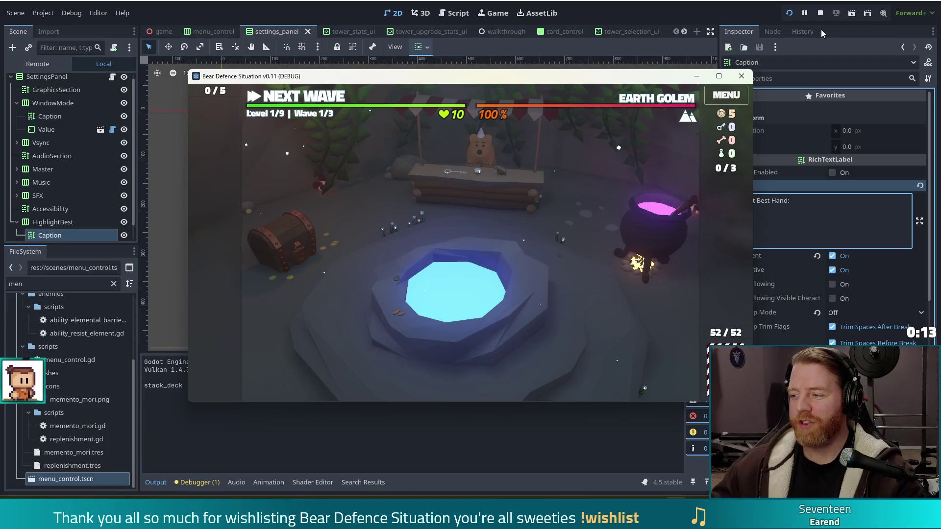
{"action": "left_click", "coordinate": [792, 14]}
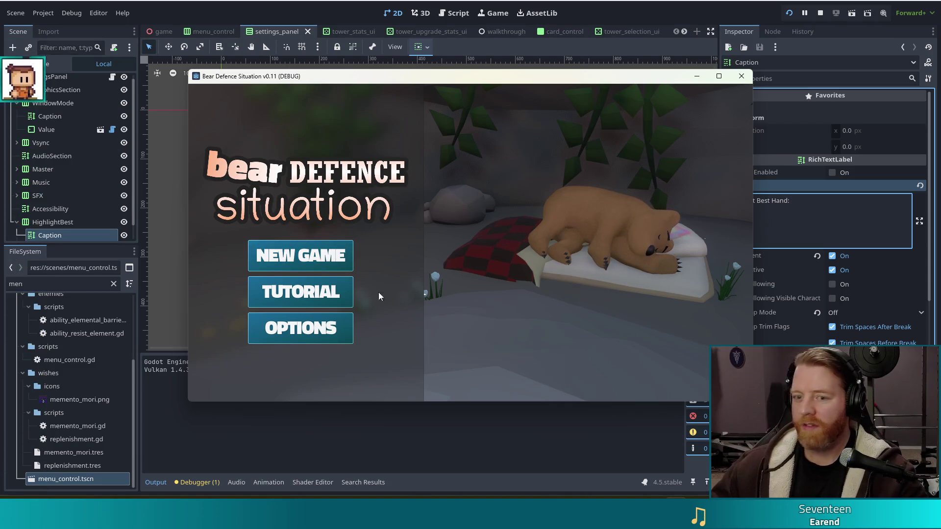
{"action": "left_click", "coordinate": [313, 258]}
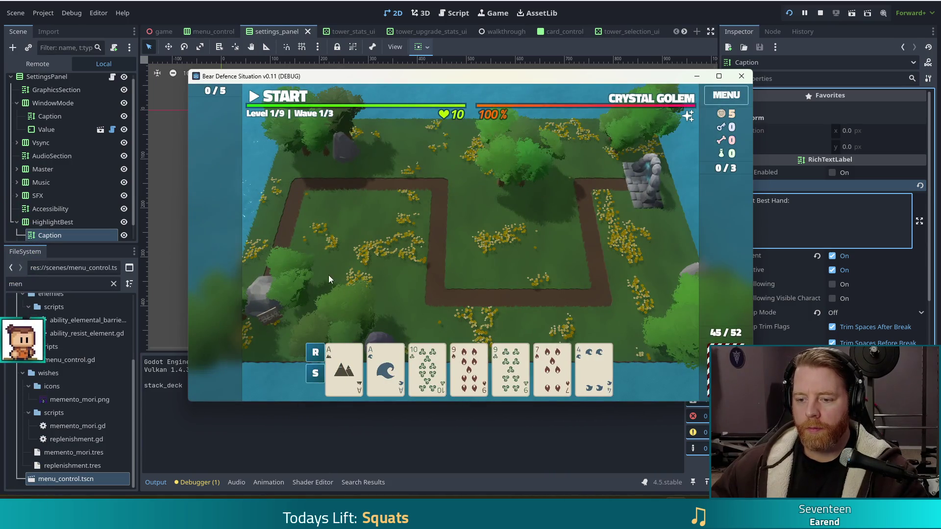
- Move the game window up and left, then select the Ace of Earth card
{"action": "mouse_move", "coordinate": [510, 95]}
{"action": "left_click_drag", "start_coordinate": [526, 77], "coordinate": [478, 58]}
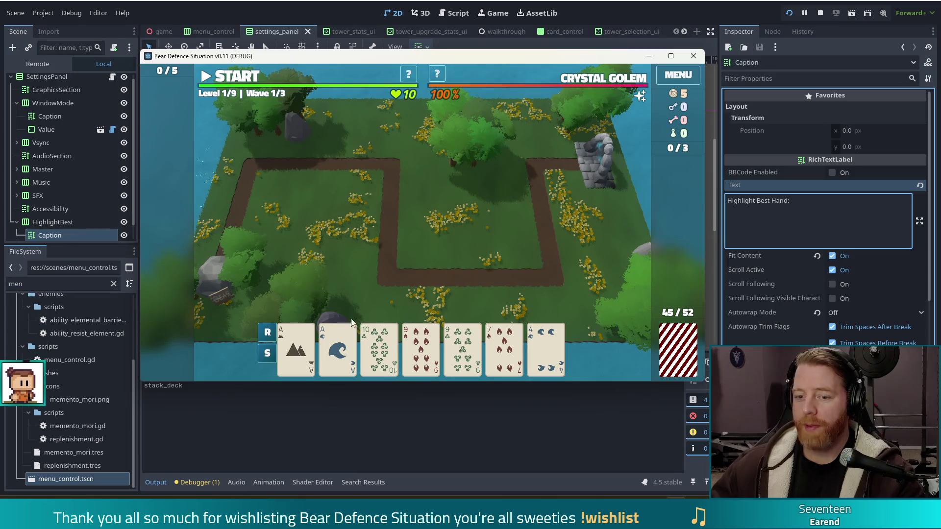
{"action": "left_click", "coordinate": [298, 352]}
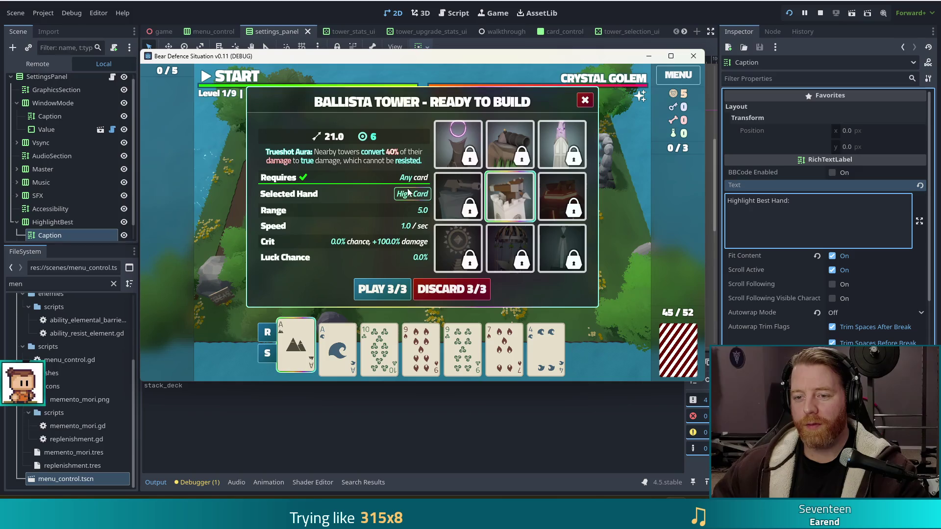
- Add the Ace of Water to score a Pair, then close the Ballista Tower panel
{"action": "mouse_move", "coordinate": [304, 325]}
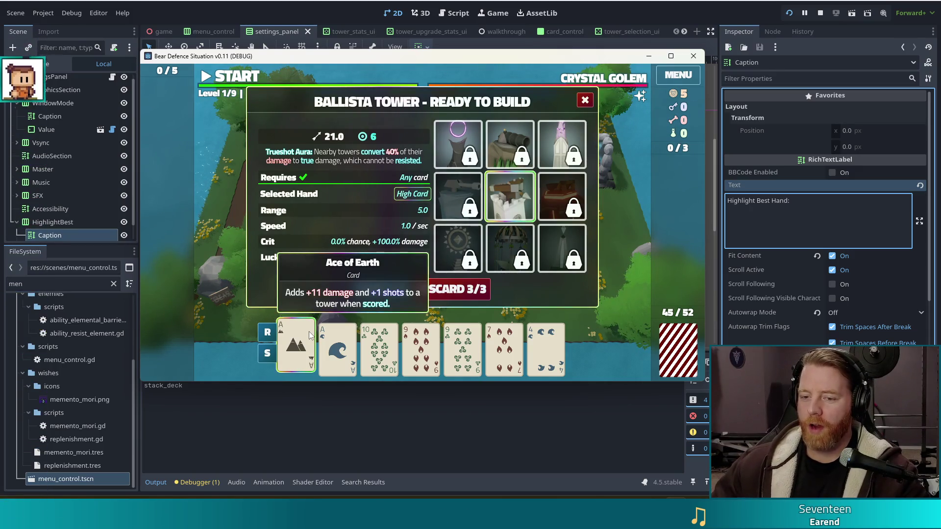
{"action": "mouse_move", "coordinate": [555, 356]}
{"action": "mouse_move", "coordinate": [418, 335]}
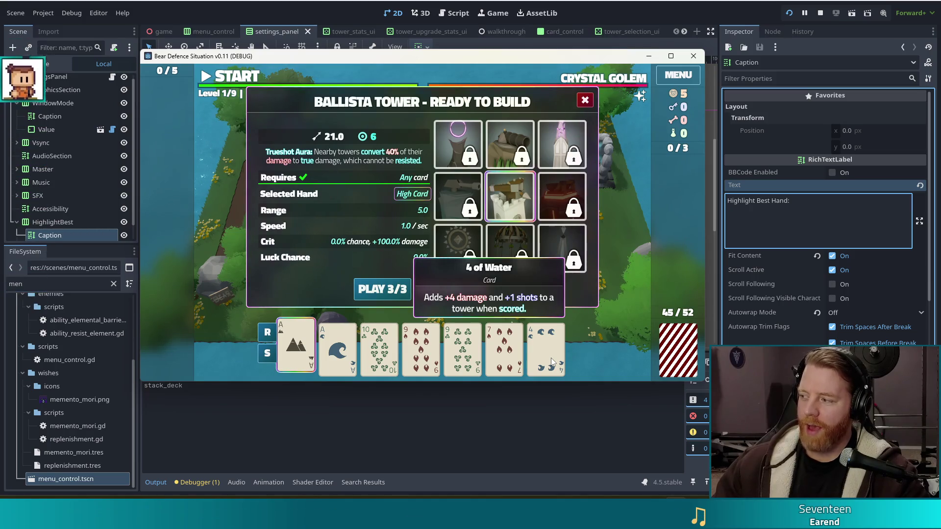
{"action": "left_click", "coordinate": [338, 349]}
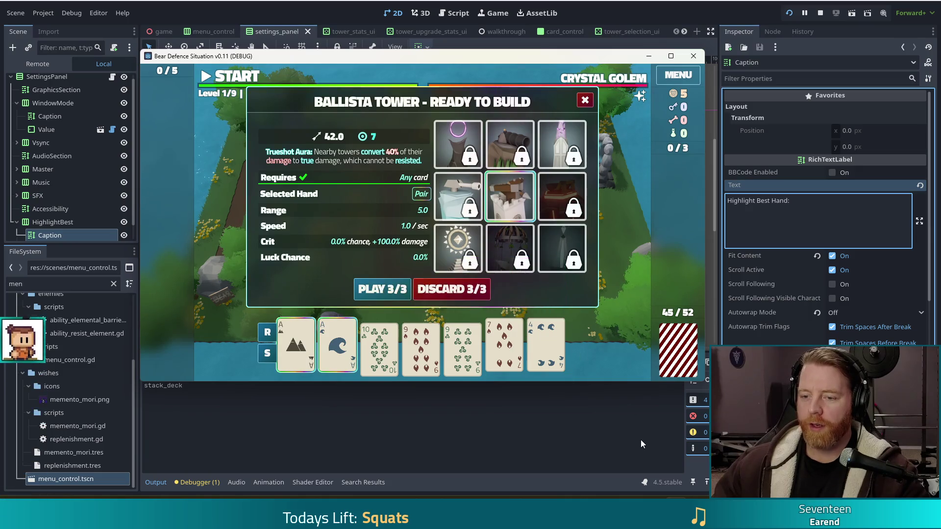
{"action": "mouse_move", "coordinate": [309, 345]}
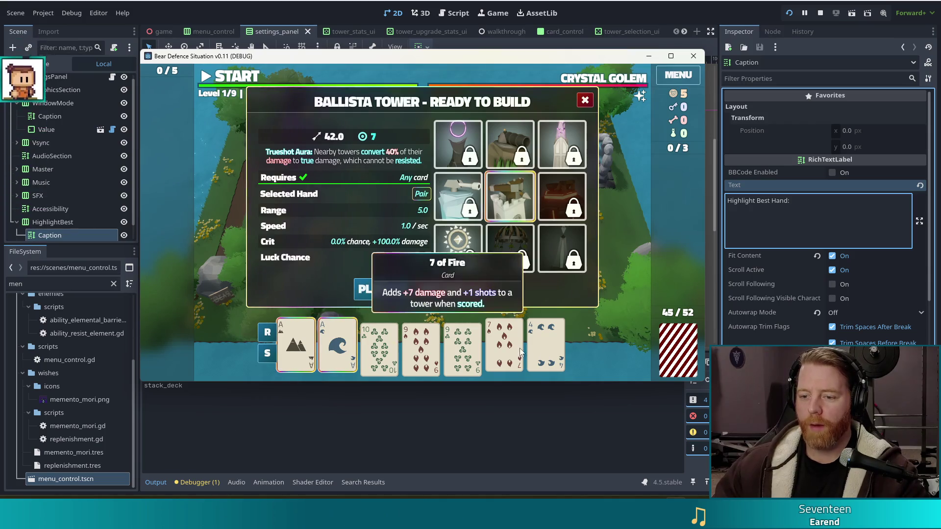
{"action": "left_click", "coordinate": [587, 102]}
- Run 'highlight' in the in-game console to flag the two Aces and two 9s, then close it
{"action": "key", "text": "grave"}
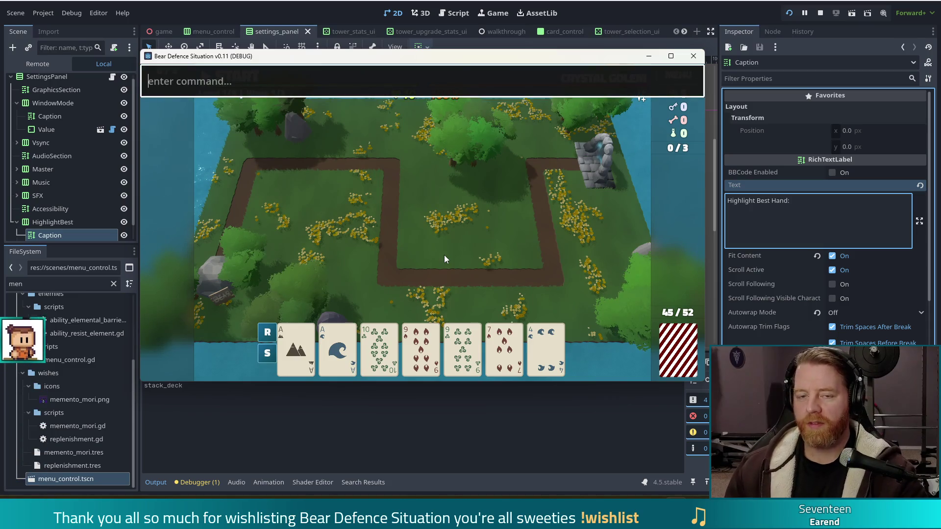
{"action": "type", "text": "highlight"}
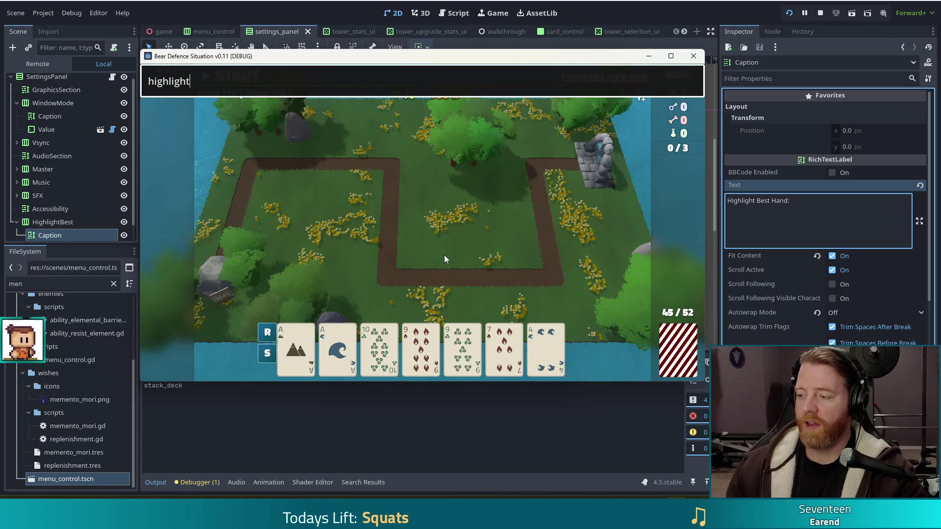
{"action": "key", "text": "Return"}
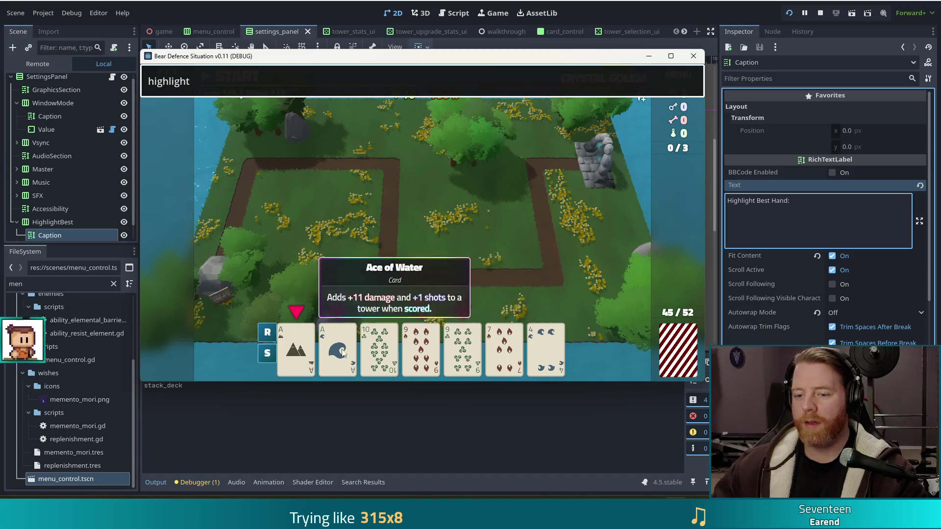
{"action": "mouse_move", "coordinate": [436, 352]}
{"action": "key", "text": "Escape"}
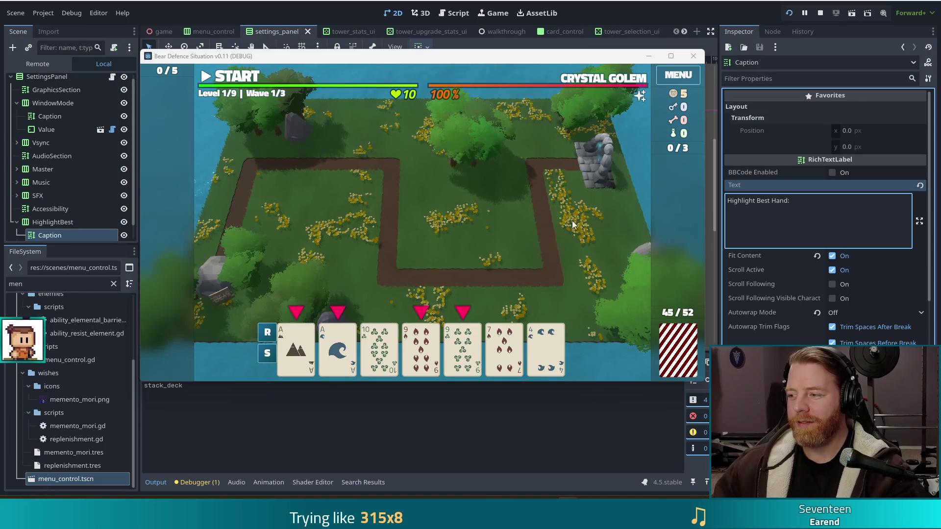
{"action": "mouse_move", "coordinate": [509, 371]}
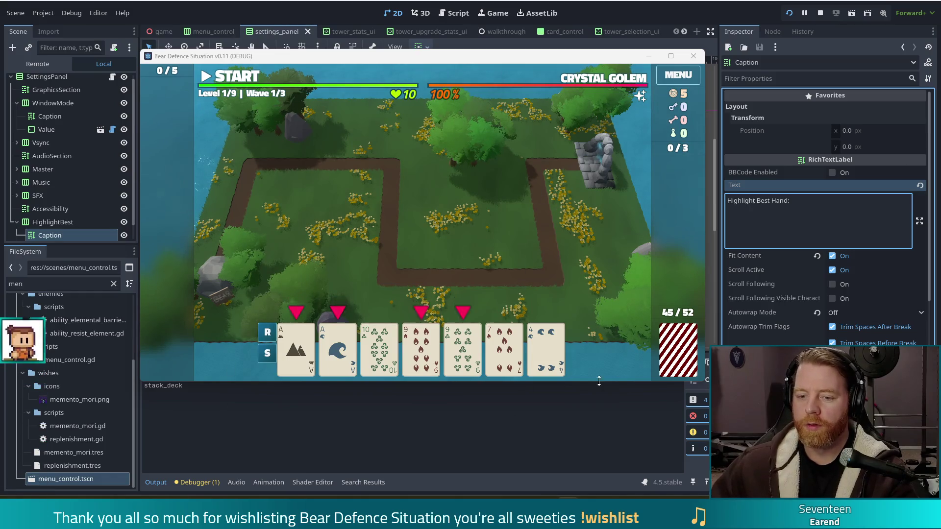
{"action": "left_click", "coordinate": [461, 366]}
{"action": "left_click", "coordinate": [433, 348]}
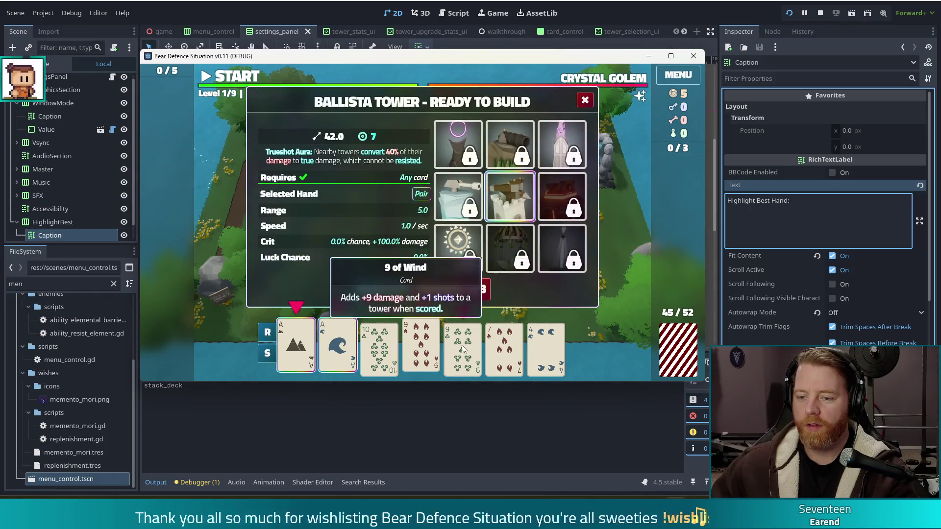
{"action": "mouse_move", "coordinate": [462, 345]}
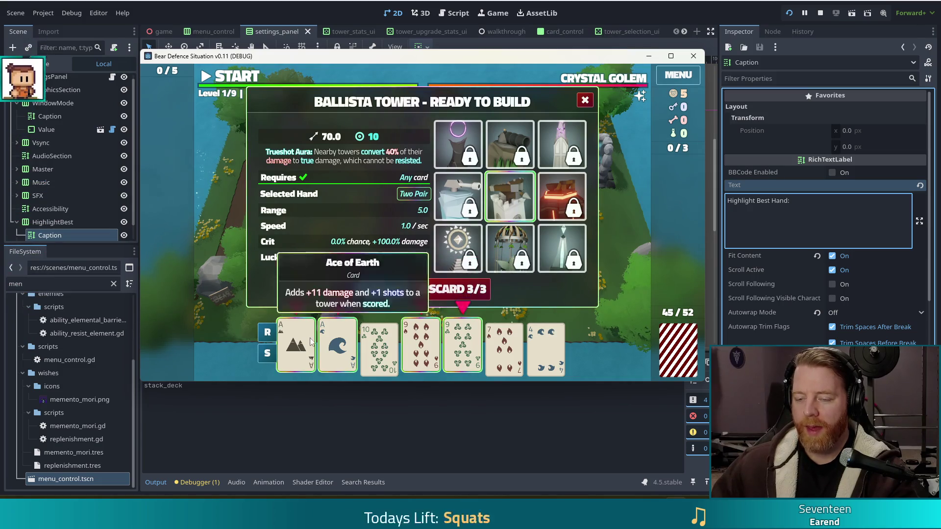
{"action": "mouse_move", "coordinate": [520, 334]}
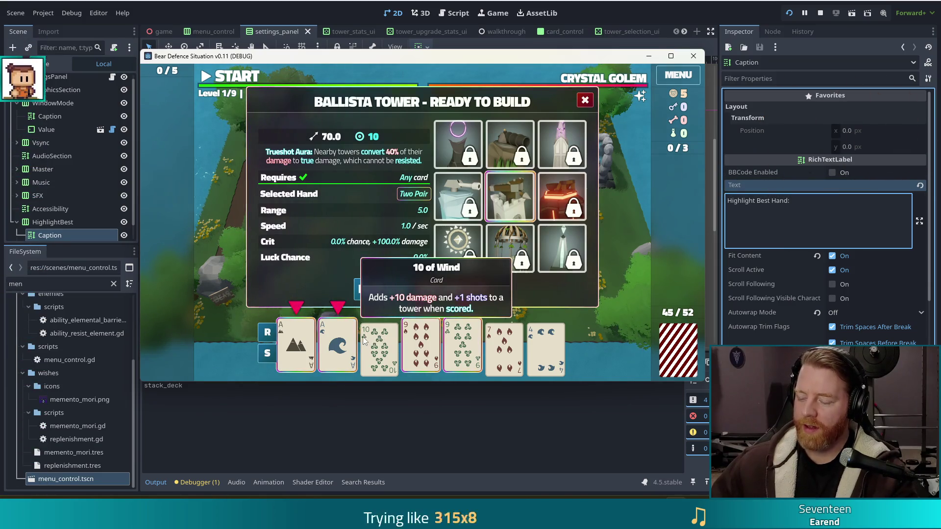
{"action": "left_click", "coordinate": [462, 343]}
{"action": "left_click", "coordinate": [420, 343]}
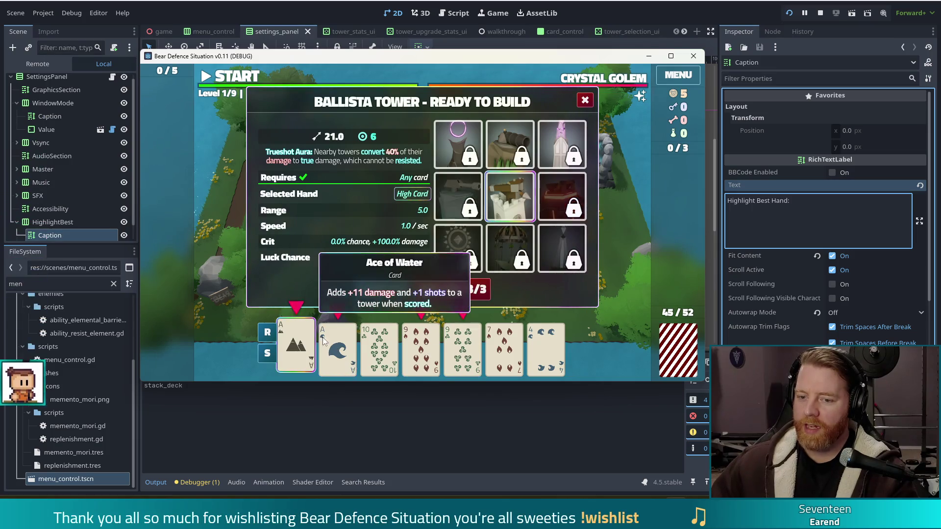
{"action": "left_click", "coordinate": [342, 343]}
{"action": "left_click", "coordinate": [301, 341]}
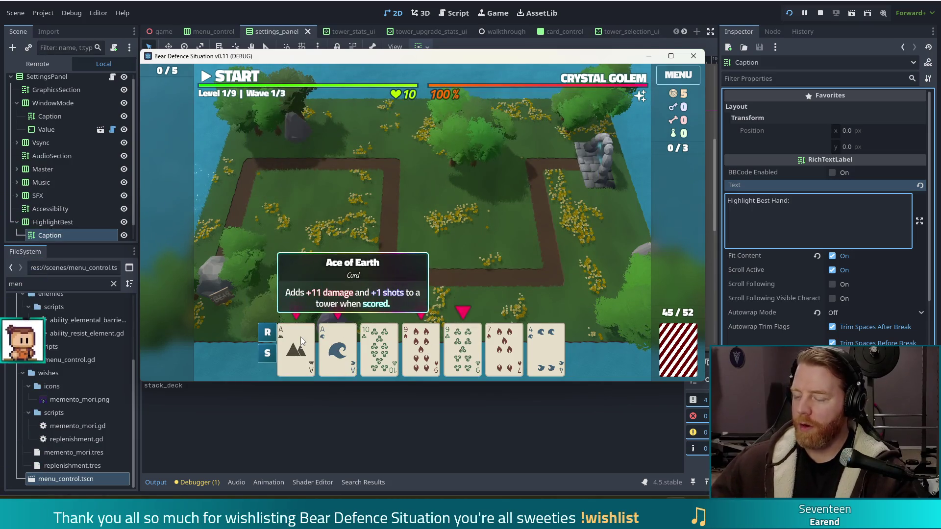
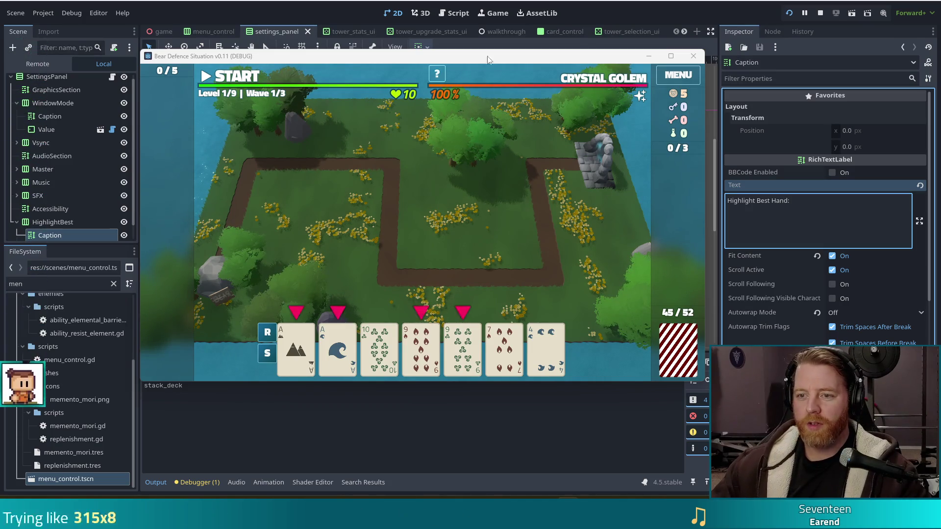
- Reposition the running Bear Defence Situation game window slightly lower over the editor
{"action": "mouse_move", "coordinate": [550, 56]}
{"action": "left_mouse_down"}
{"action": "mouse_move", "coordinate": [536, 76]}
{"action": "mouse_move", "coordinate": [560, 70]}
{"action": "left_mouse_up"}
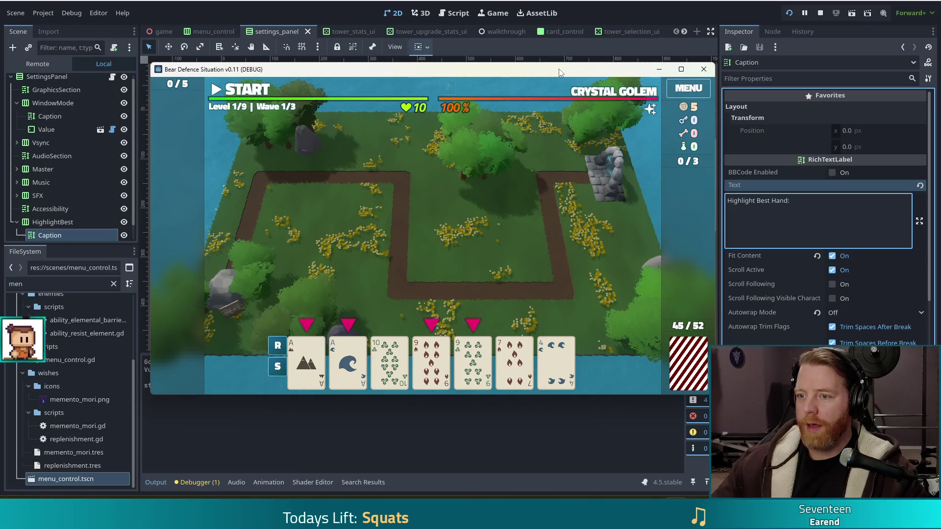
{"action": "left_click_drag", "start_coordinate": [549, 71], "coordinate": [552, 66]}
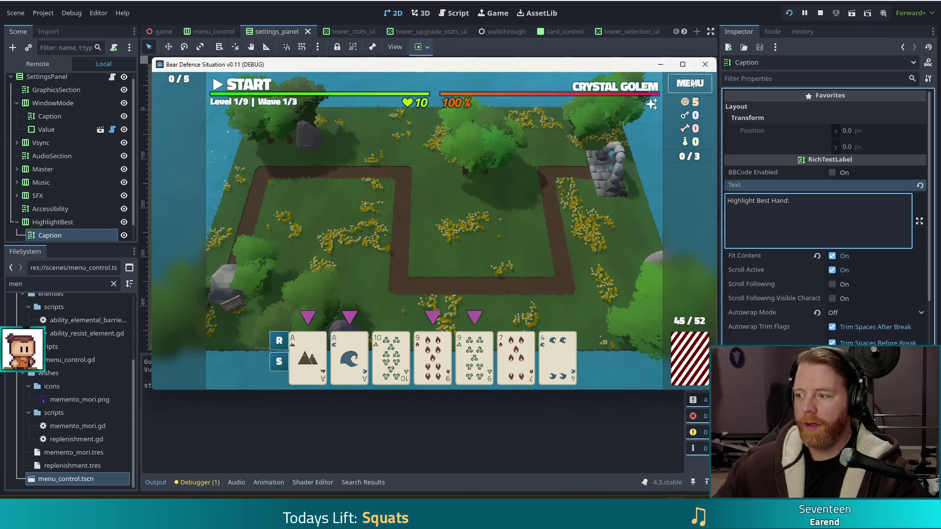
- Open the game's Settings, toggle the Highlight Best Hand checkbox, then stop the debug run
{"action": "key", "text": "Escape"}
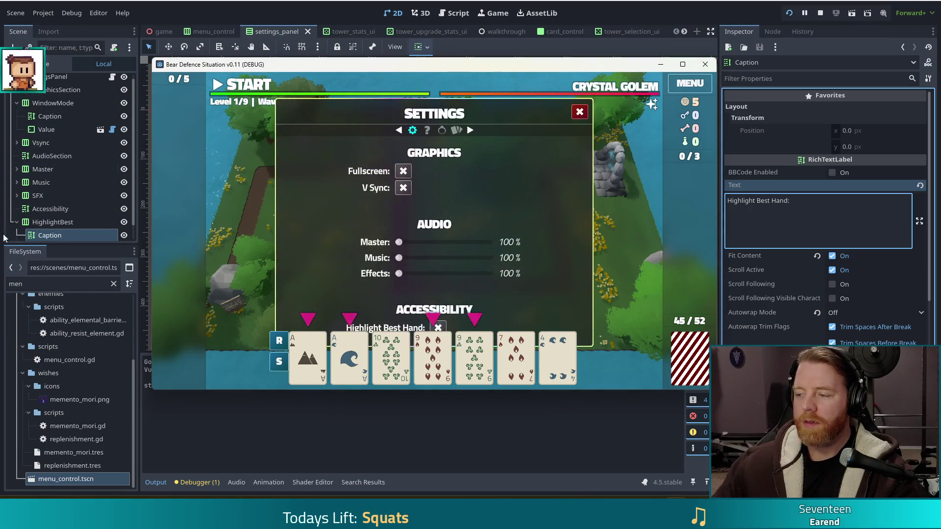
{"action": "mouse_move", "coordinate": [394, 356]}
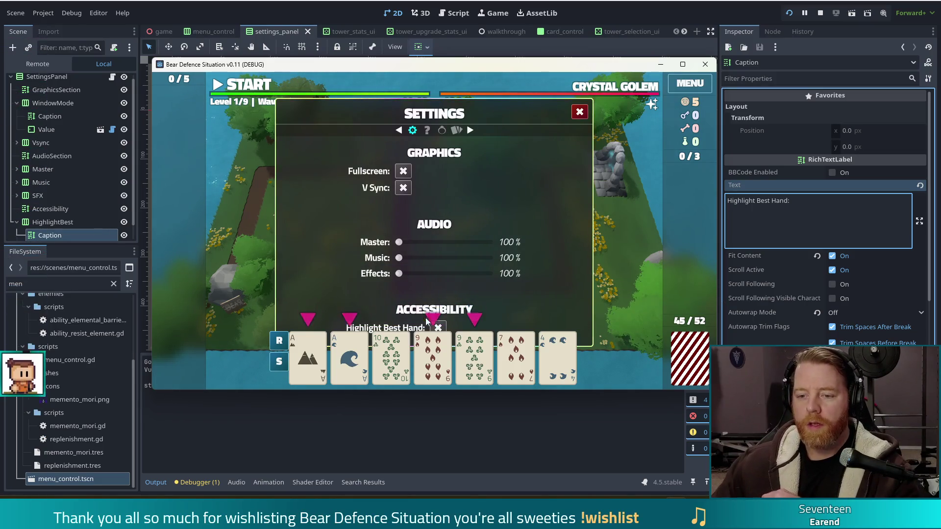
{"action": "mouse_move", "coordinate": [556, 371]}
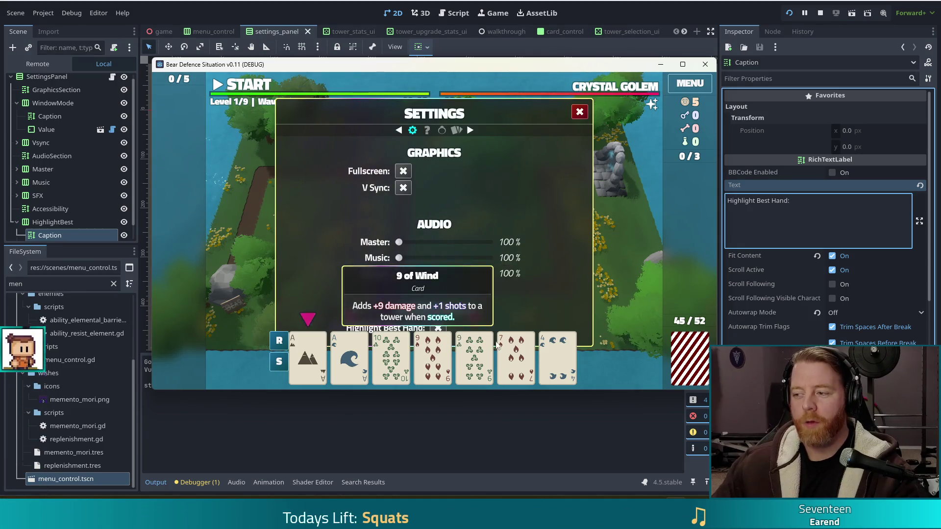
{"action": "left_click", "coordinate": [440, 327]}
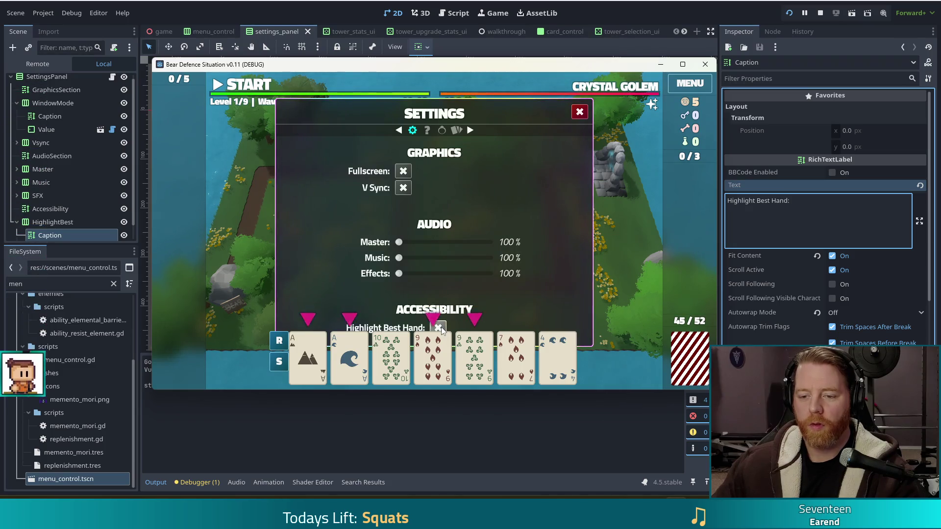
{"action": "left_click", "coordinate": [821, 14]}
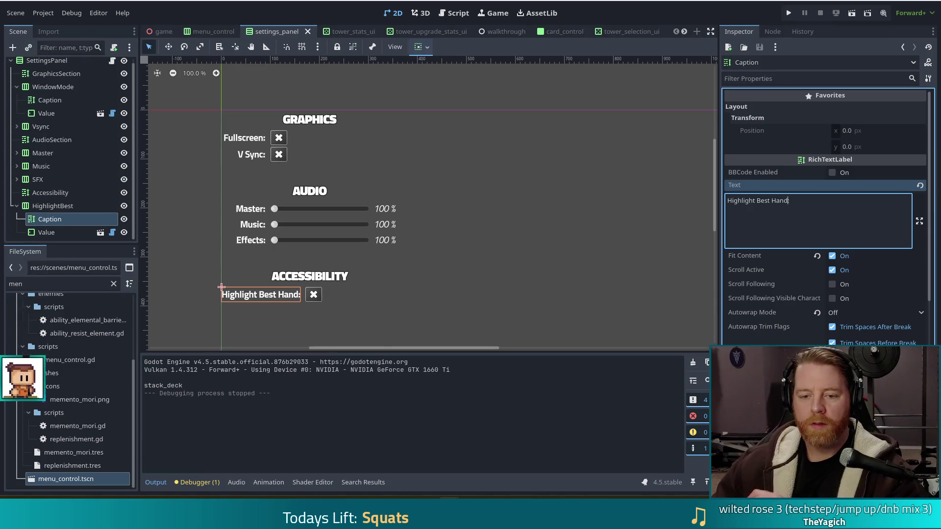
- Save the scene and switch to the Bear Defence Situation Steam store page in Chrome
{"action": "key", "text": "ctrl+s"}
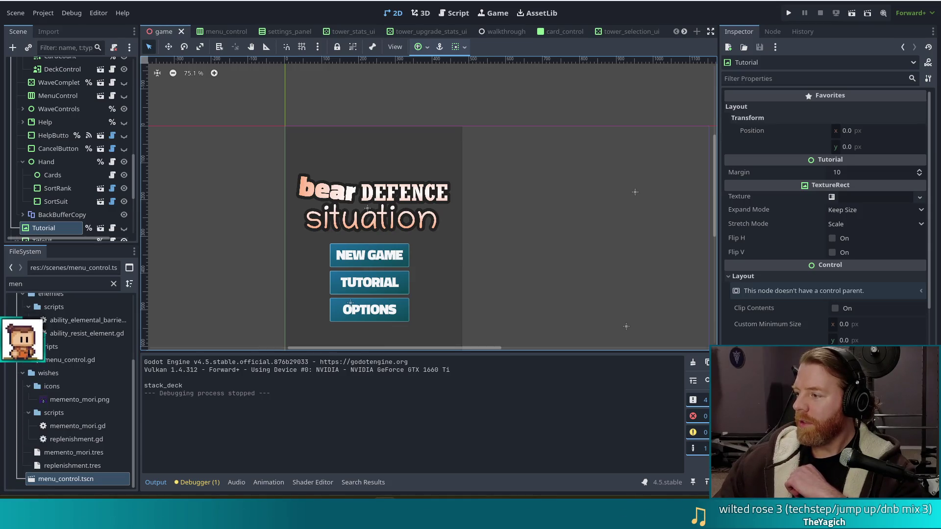
{"action": "key", "text": "alt+Tab"}
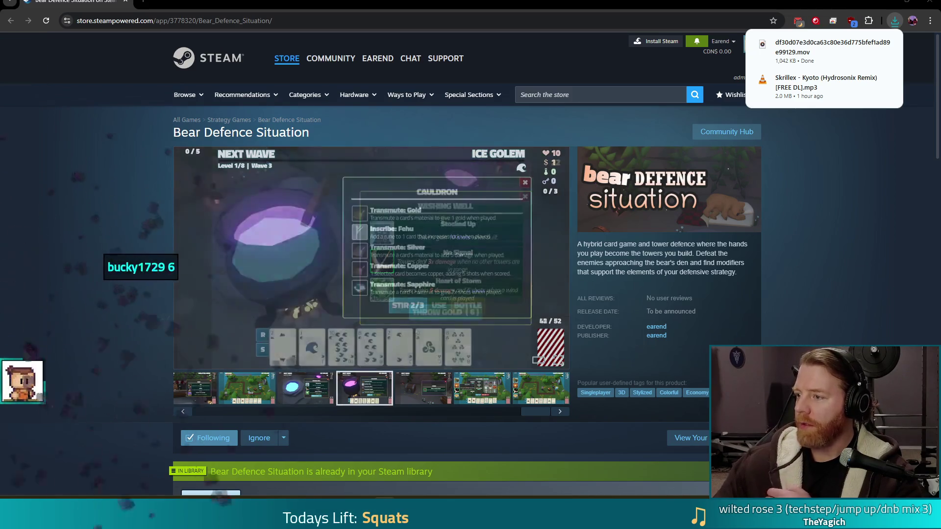
- Play the downloaded .mov video from Chrome's downloads panel
{"action": "left_click", "coordinate": [790, 43]}
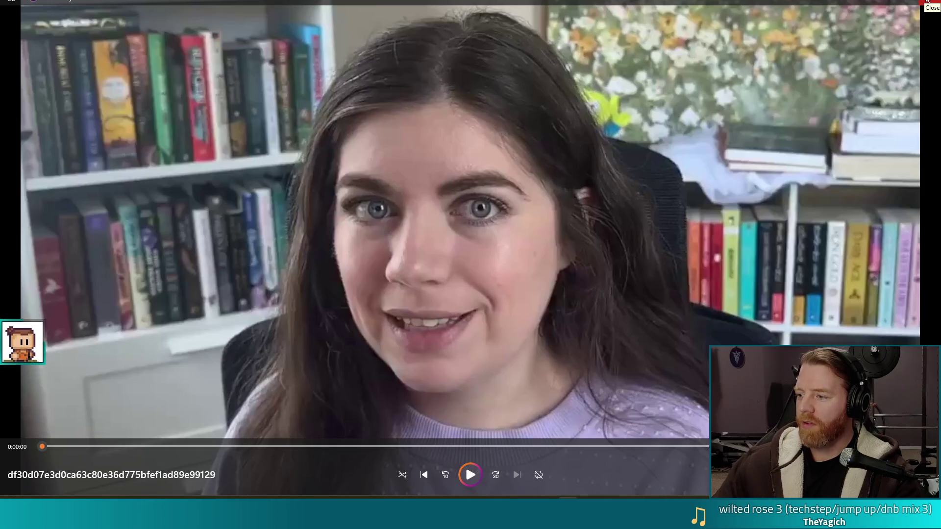
- Close the media player to return to the store page
{"action": "left_click", "coordinate": [926, 2]}
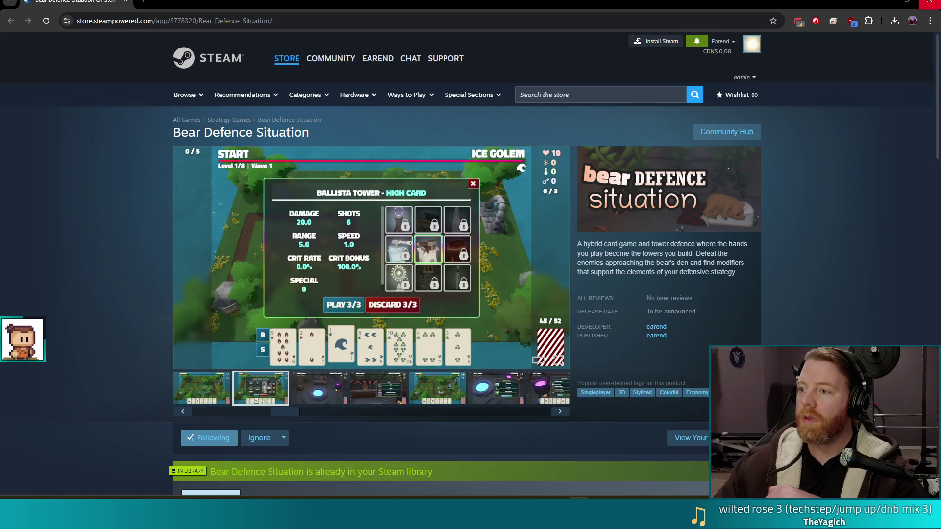
- Switch from the store page back to the Godot editor
{"action": "key", "text": "alt+Tab"}
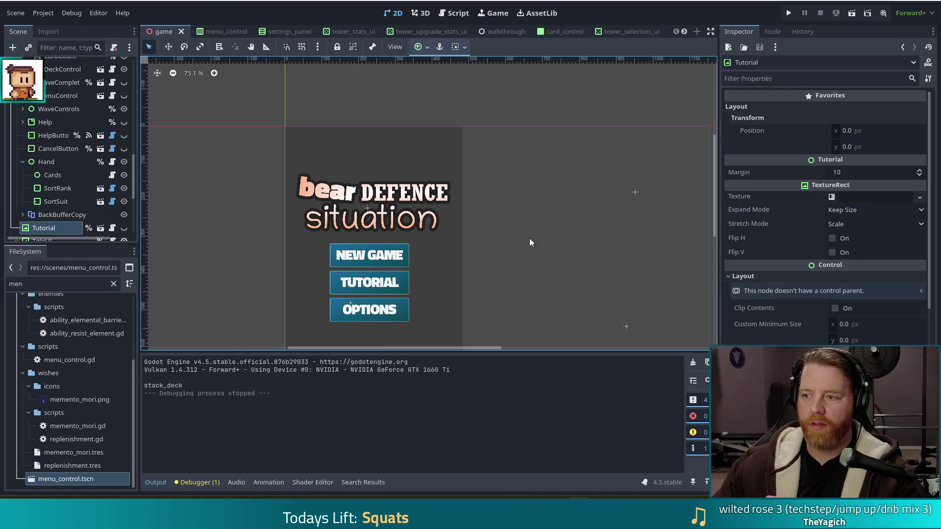
- Open game.gd from the Game node and click into _update_best_of_selected
{"action": "scroll", "coordinate": [137, 137], "scroll_direction": "up", "scroll_amount": 5}
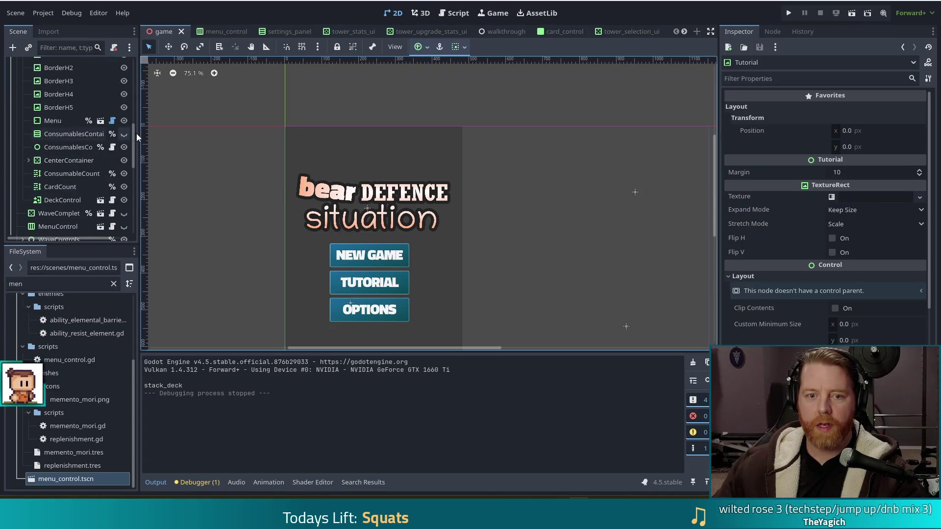
{"action": "scroll", "coordinate": [135, 137], "scroll_direction": "up", "scroll_amount": 5}
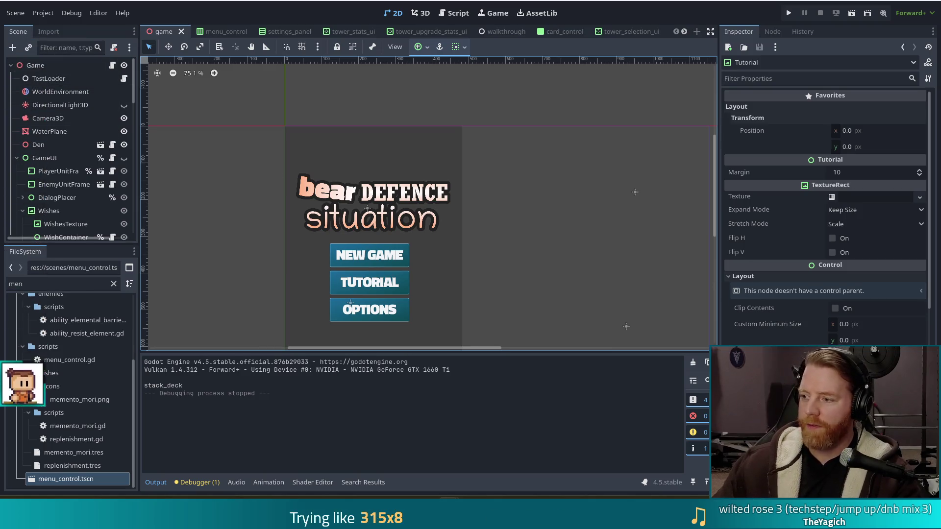
{"action": "left_click", "coordinate": [112, 65]}
{"action": "left_click", "coordinate": [449, 251]}
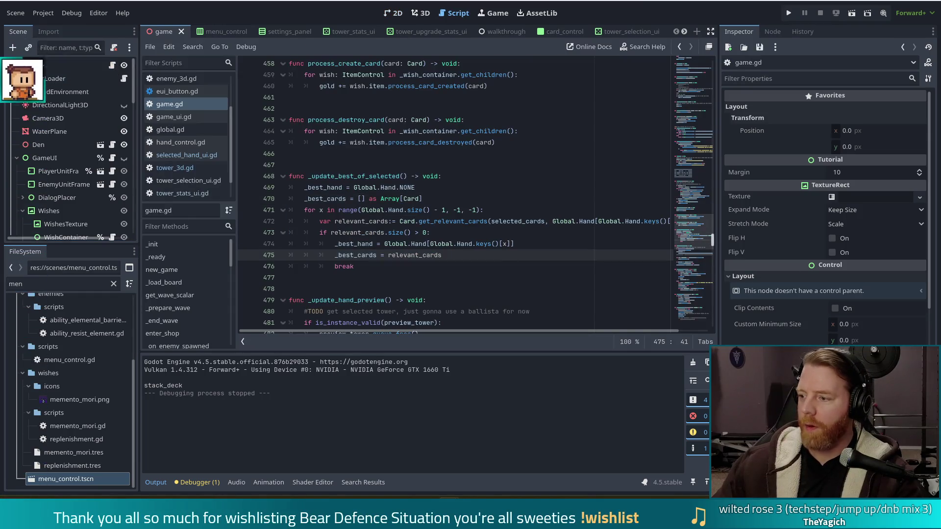